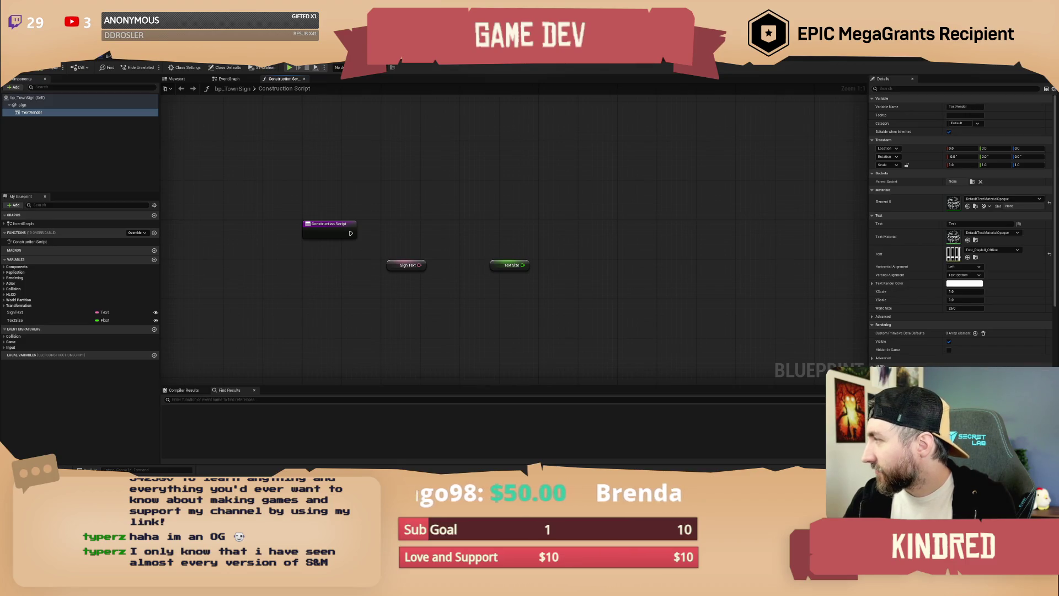
Drag the TwitchTracker kindredgames search results window over the Unreal Construction Script graph.
left_click_drag(1058, 263, 585, 121)
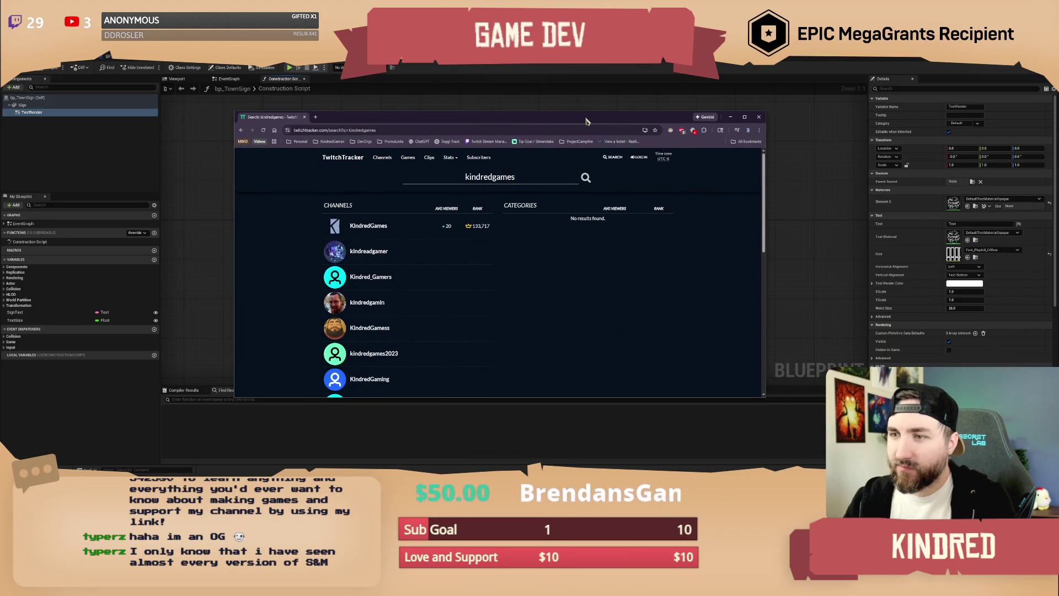
Open the KindredGames channel overview and scroll to its performance-over-time chart, nudging the window left.
left_click(387, 229)
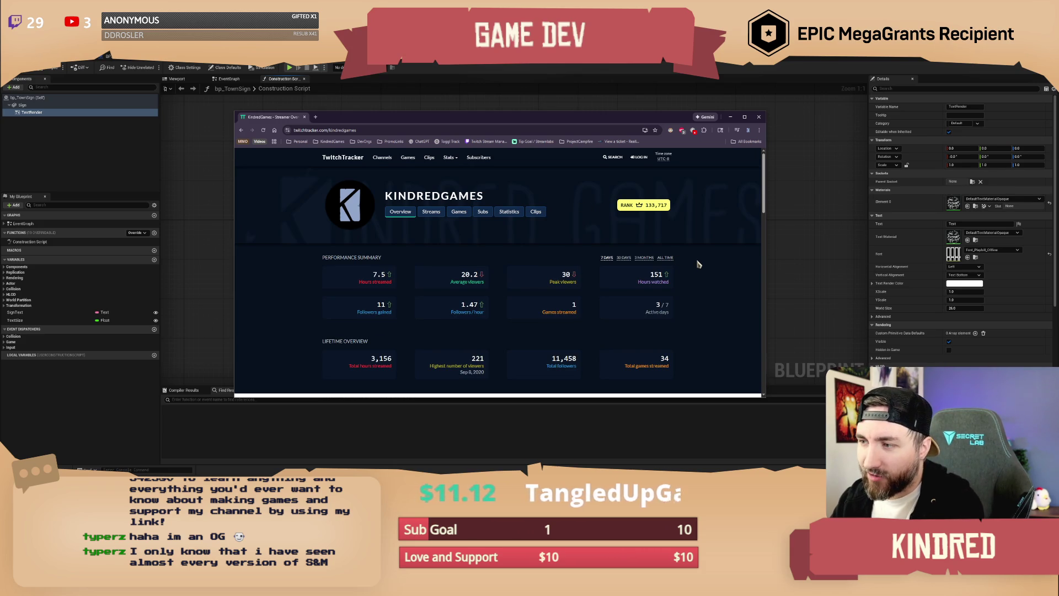
scroll(695, 262, "down", 1)
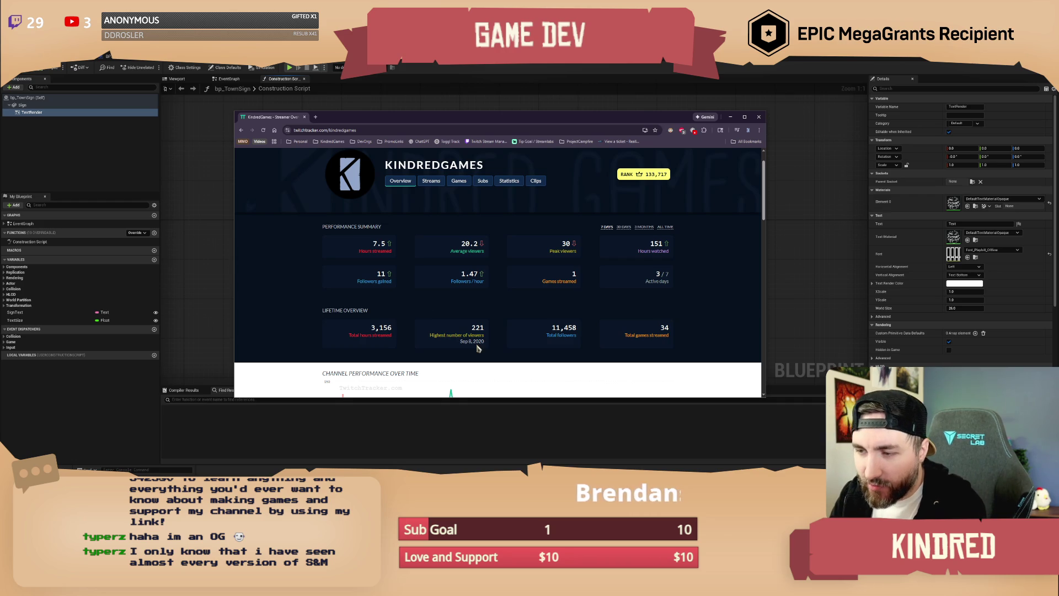
left_click_drag(471, 328, 483, 329)
left_click(514, 310)
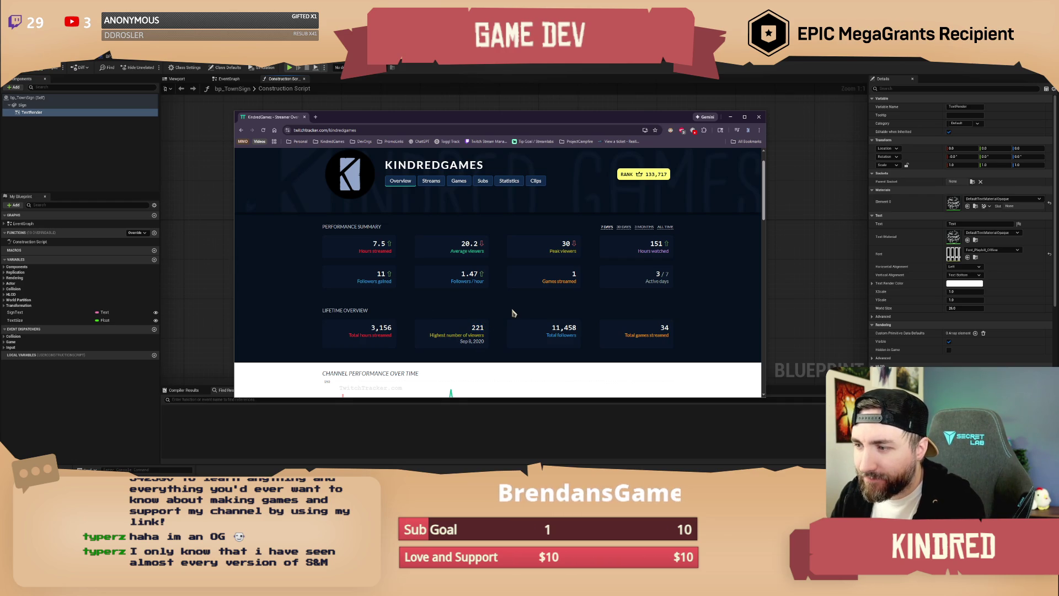
scroll(514, 311, "down", 1)
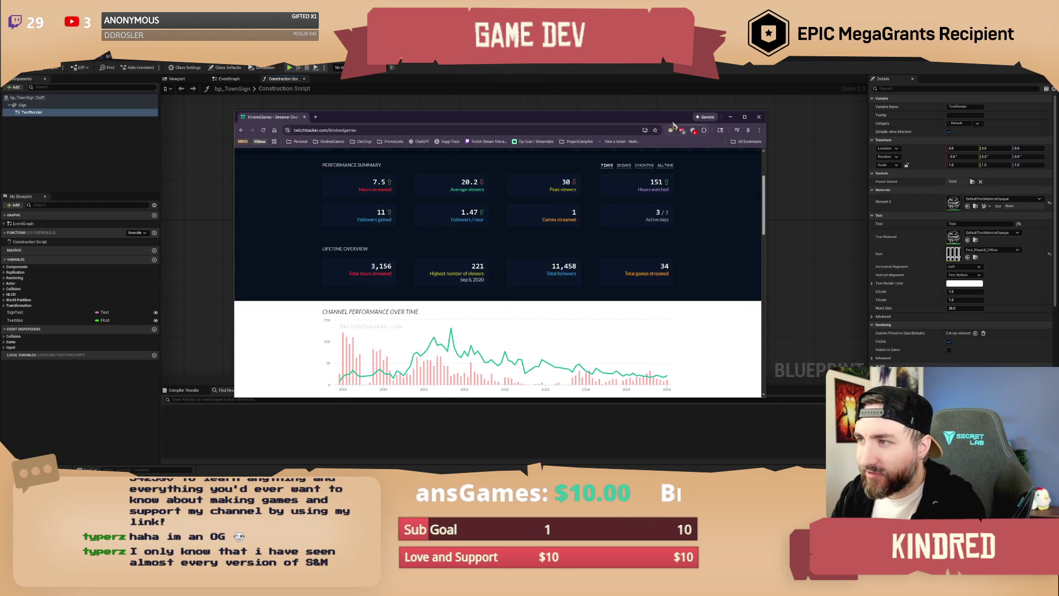
left_click_drag(684, 117, 647, 118)
Maximize the browser and scroll down through Recent Streams and Most Streamed Games.
left_click(705, 118)
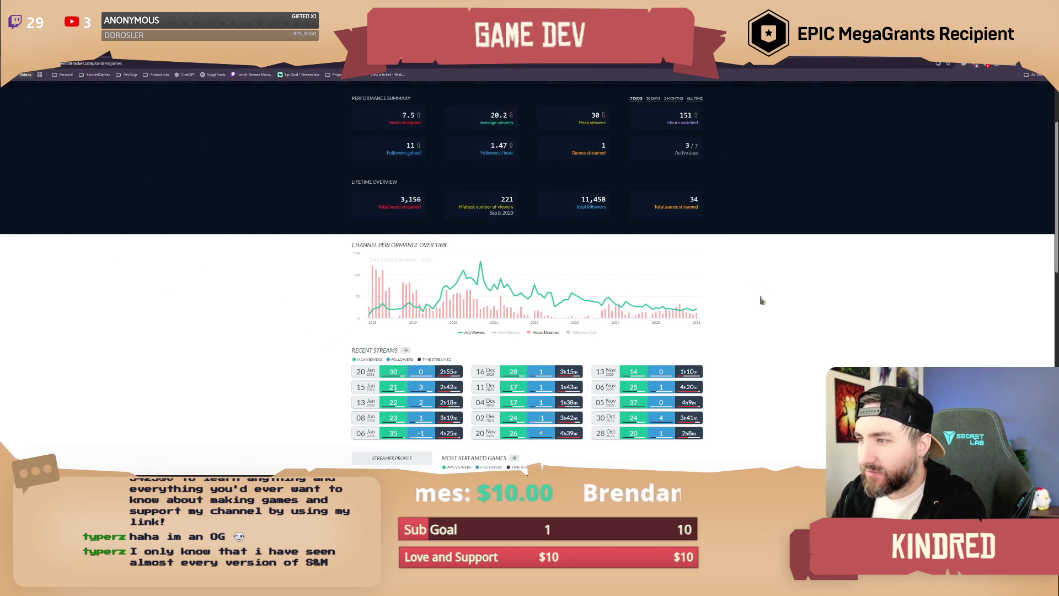
scroll(760, 295, "down", 2)
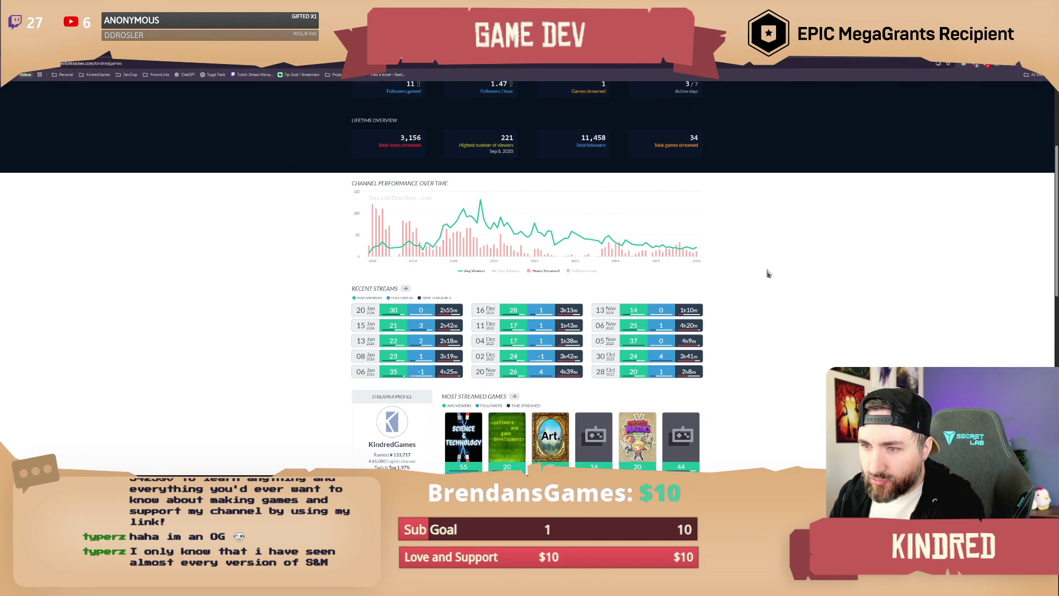
scroll(769, 273, "down", 1)
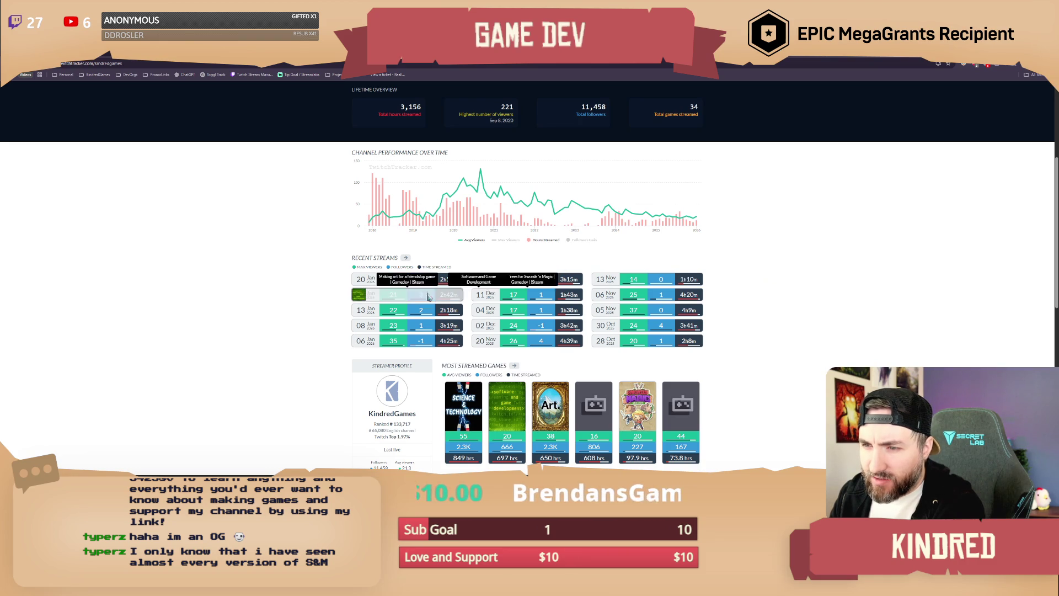
mouse_move(364, 281)
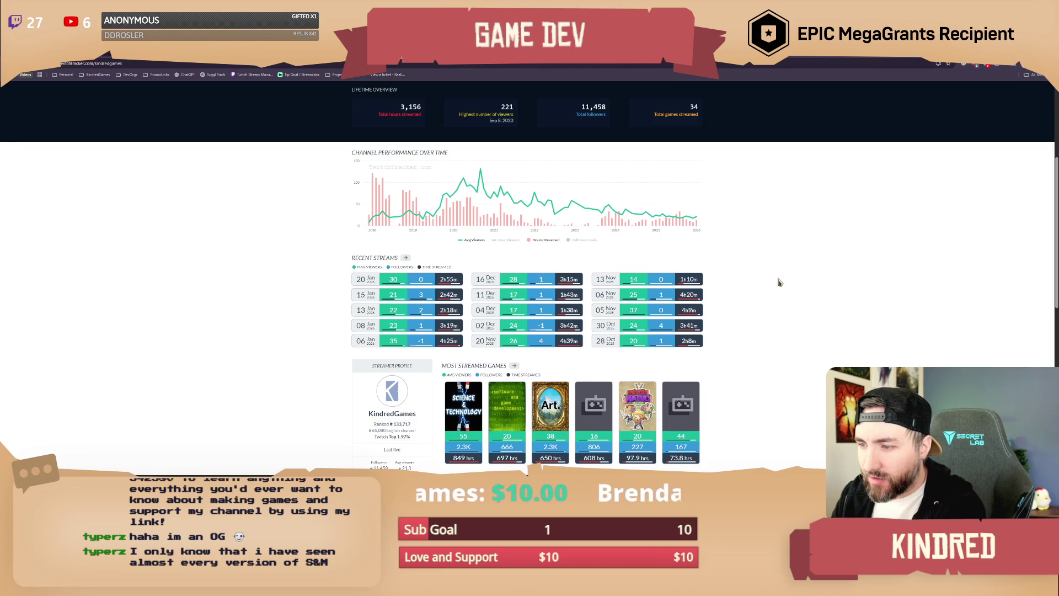
scroll(780, 281, "down", 1)
scroll(782, 281, "down", 1)
scroll(781, 282, "down", 1)
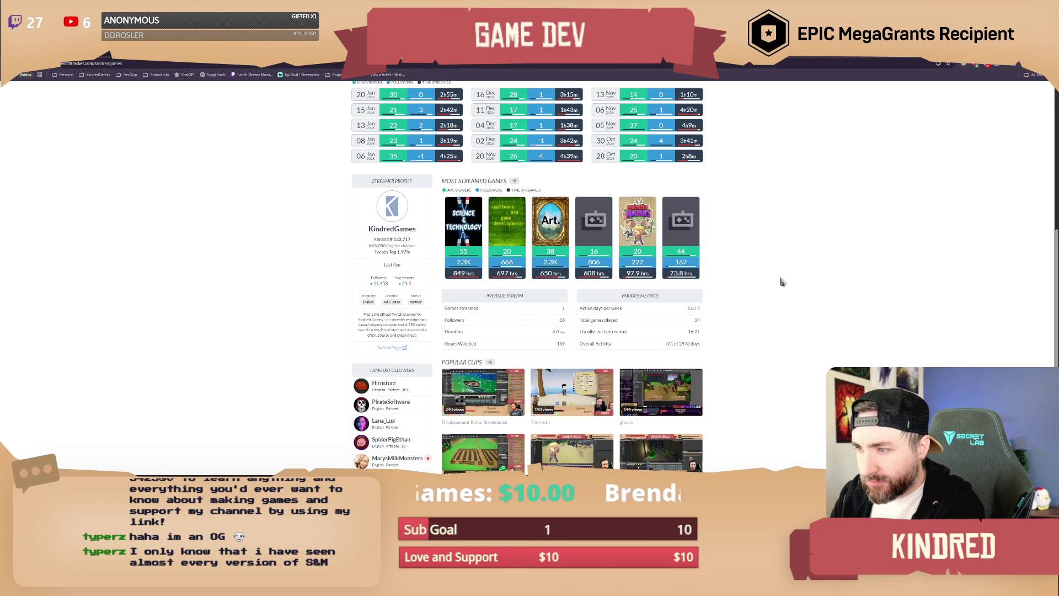
Browse Popular Clips, Famous Followers, and the follower and hours-watched charts.
scroll(781, 282, "up", 2)
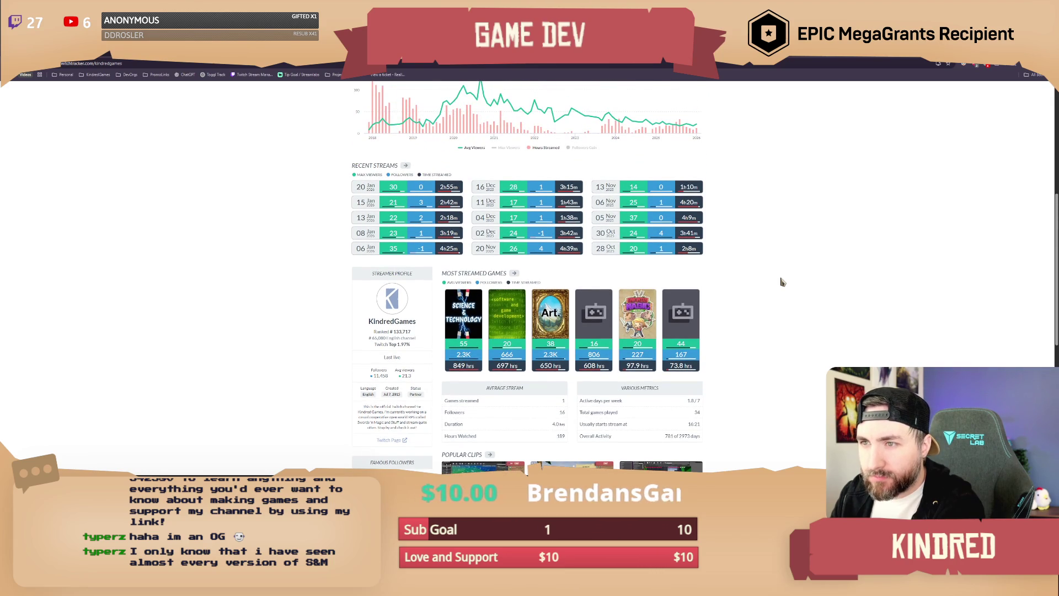
scroll(781, 282, "down", 3)
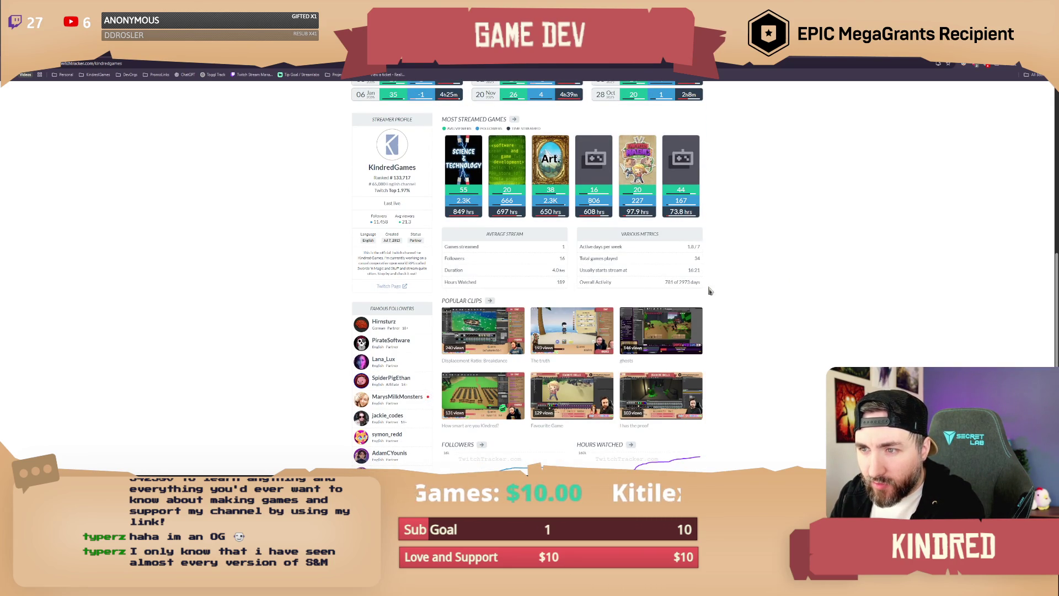
mouse_move(398, 245)
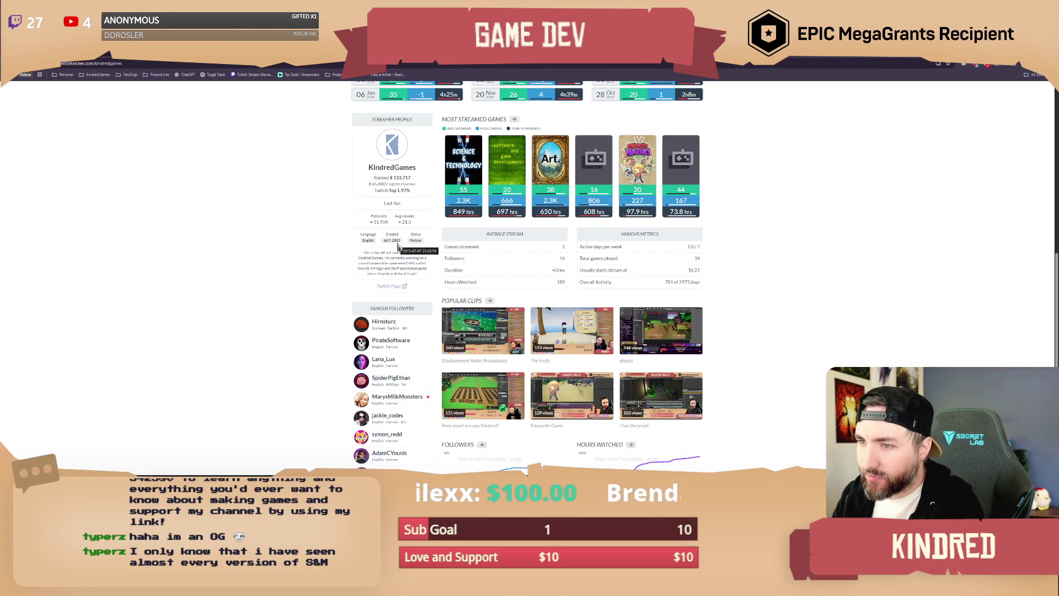
scroll(800, 265, "down", 1)
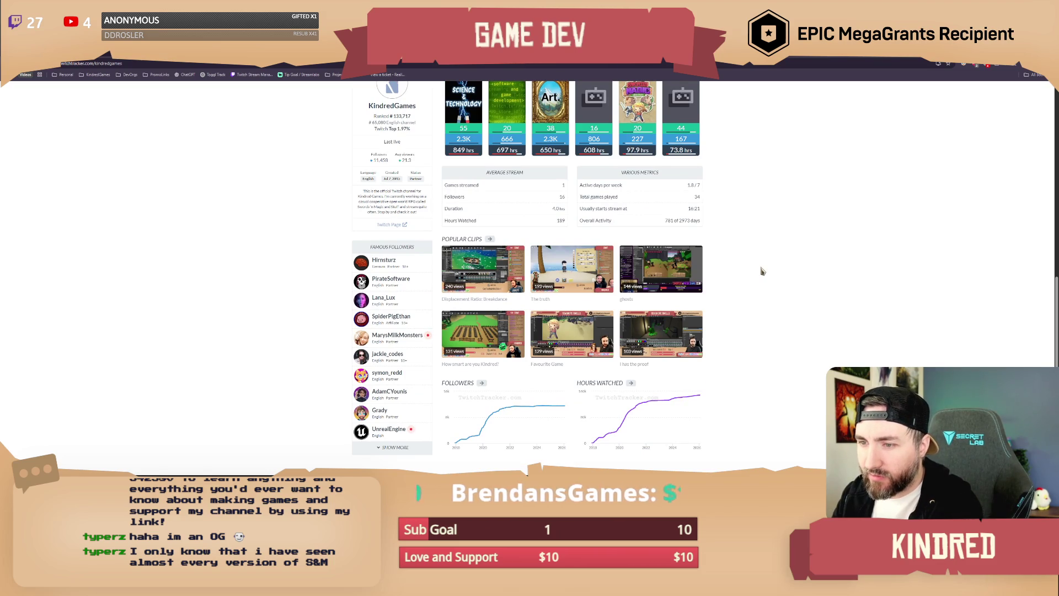
scroll(762, 270, "down", 2)
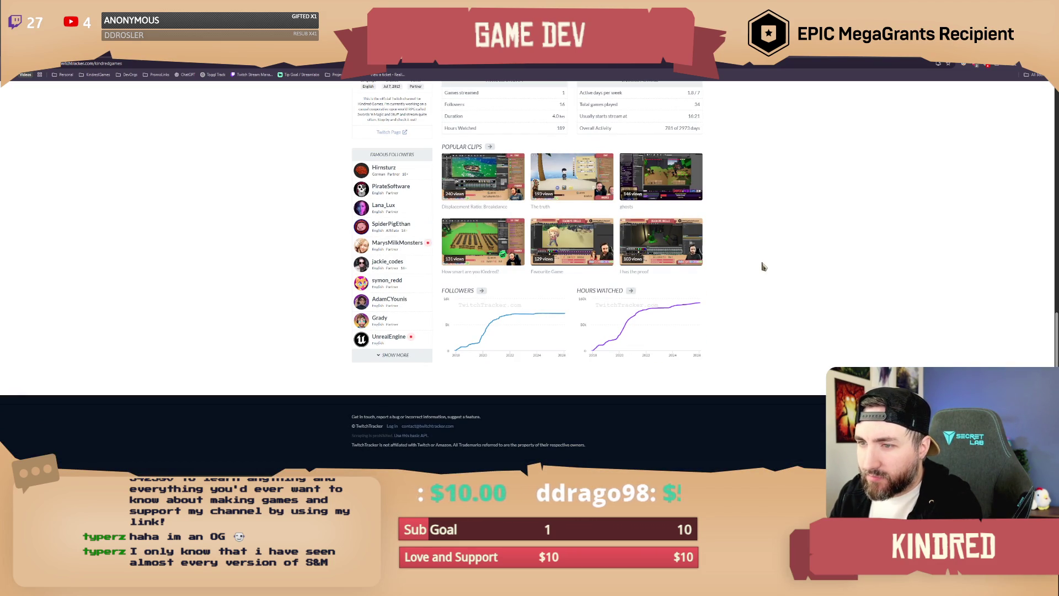
scroll(763, 267, "up", 2)
scroll(763, 267, "up", 1)
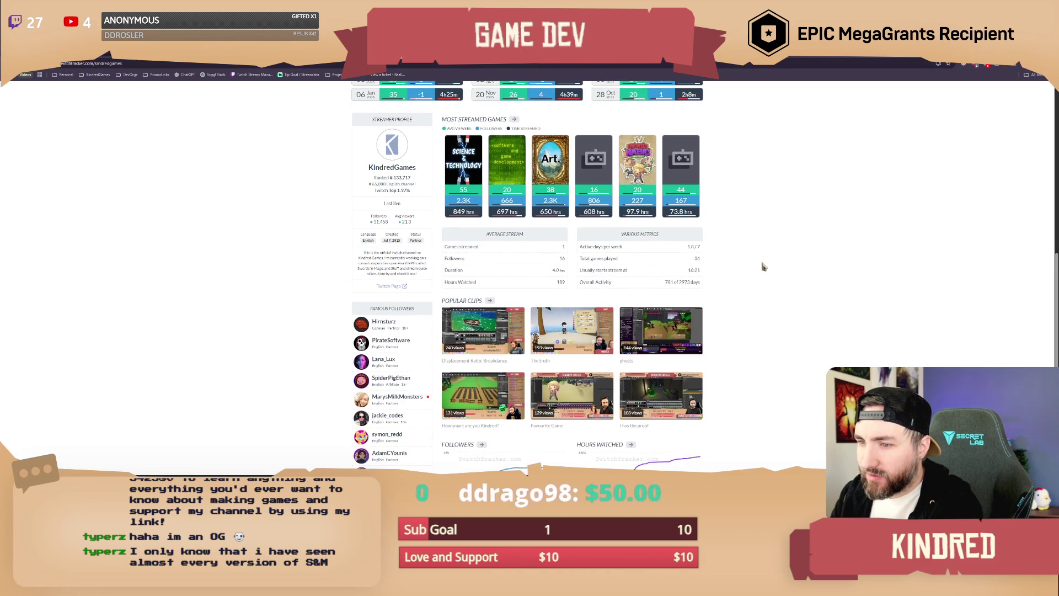
scroll(763, 267, "down", 1)
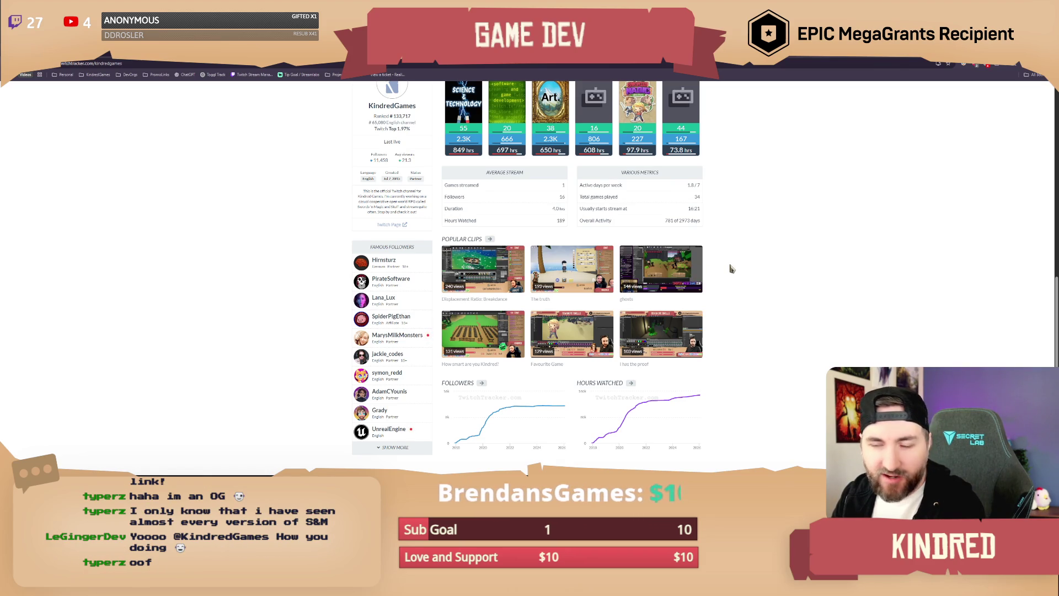
scroll(732, 268, "up", 1)
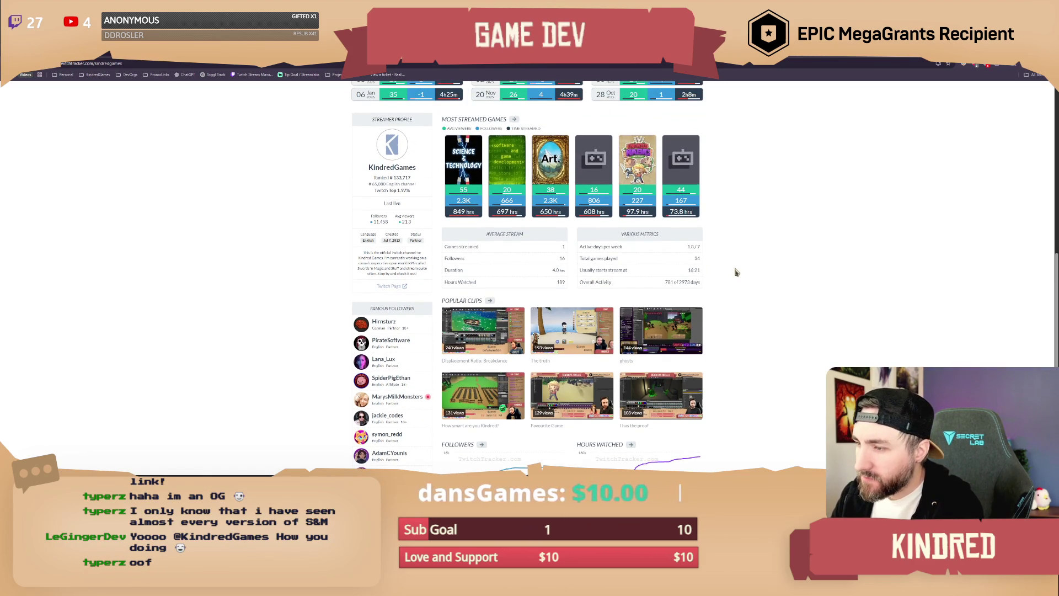
scroll(736, 271, "up", 1)
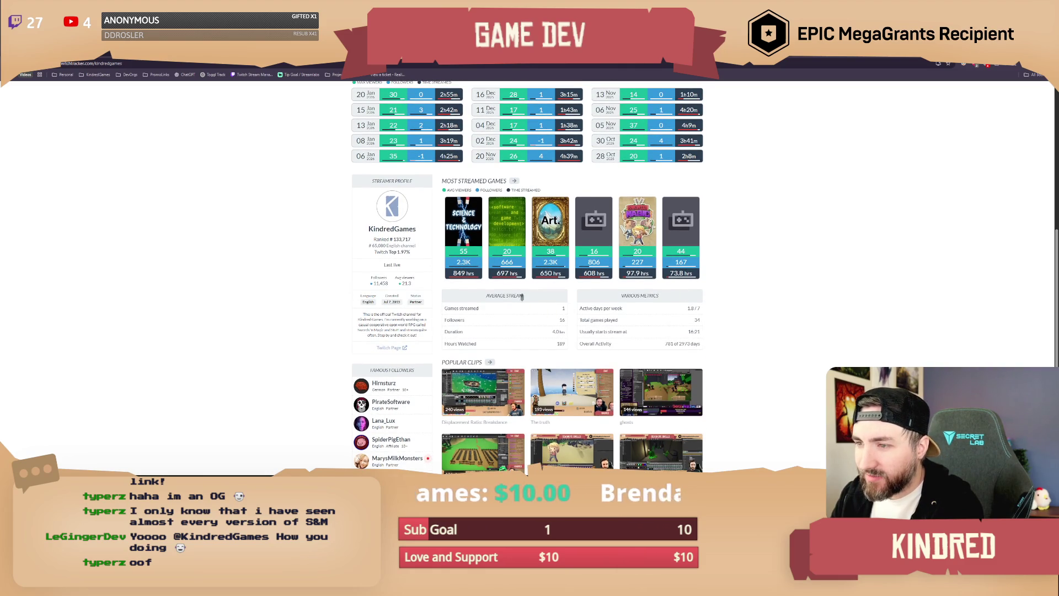
scroll(750, 278, "up", 1)
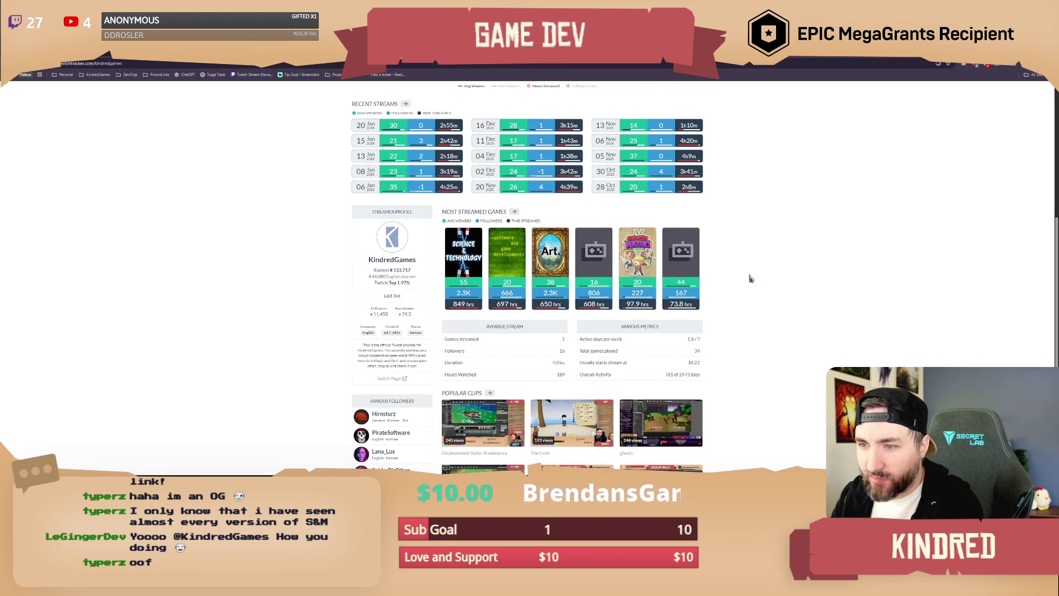
scroll(750, 278, "up", 1)
scroll(750, 278, "up", 1)
scroll(750, 277, "up", 1)
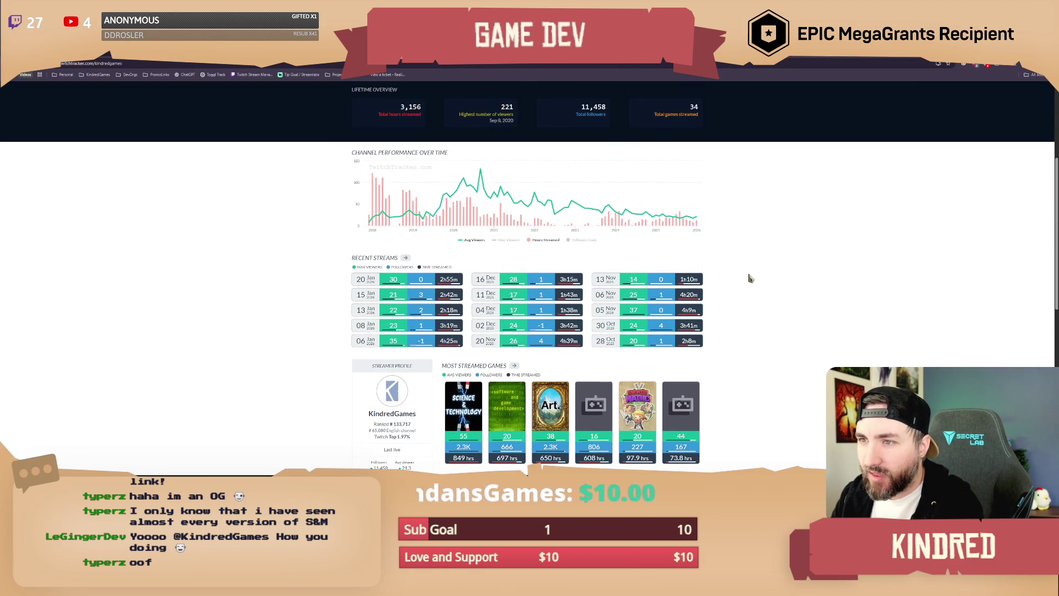
scroll(750, 278, "up", 3)
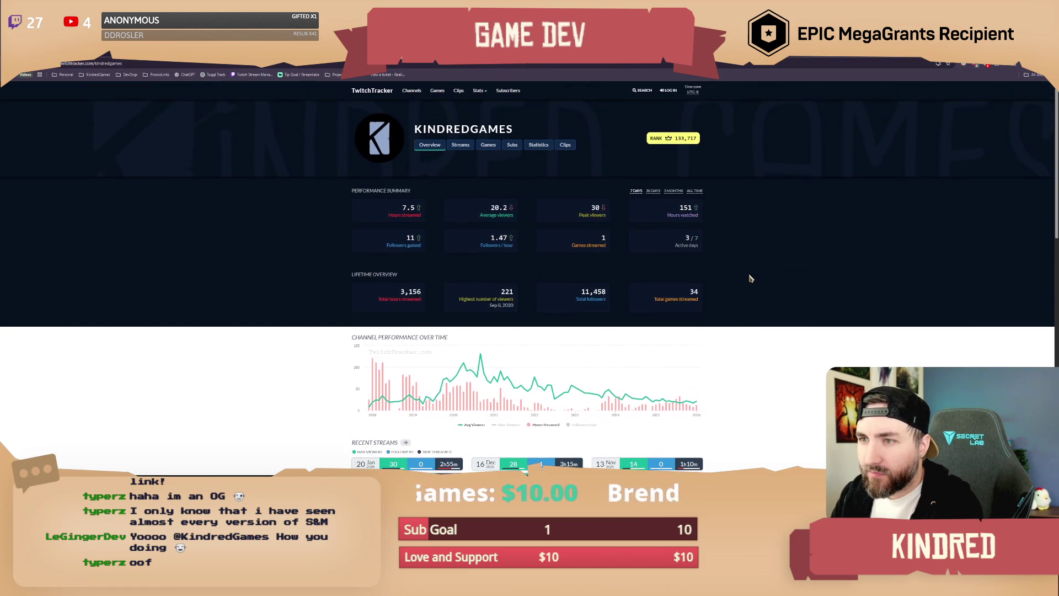
left_click(461, 144)
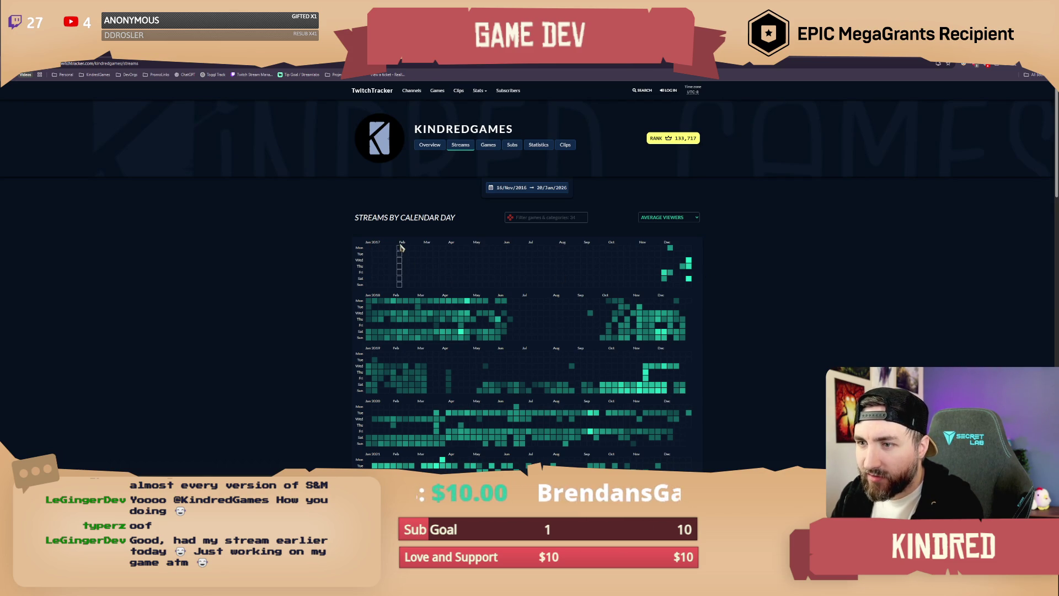
Open the Nov 27 – Dec 3, 2017 streams list from a December 2017 heatmap cell.
mouse_move(666, 273)
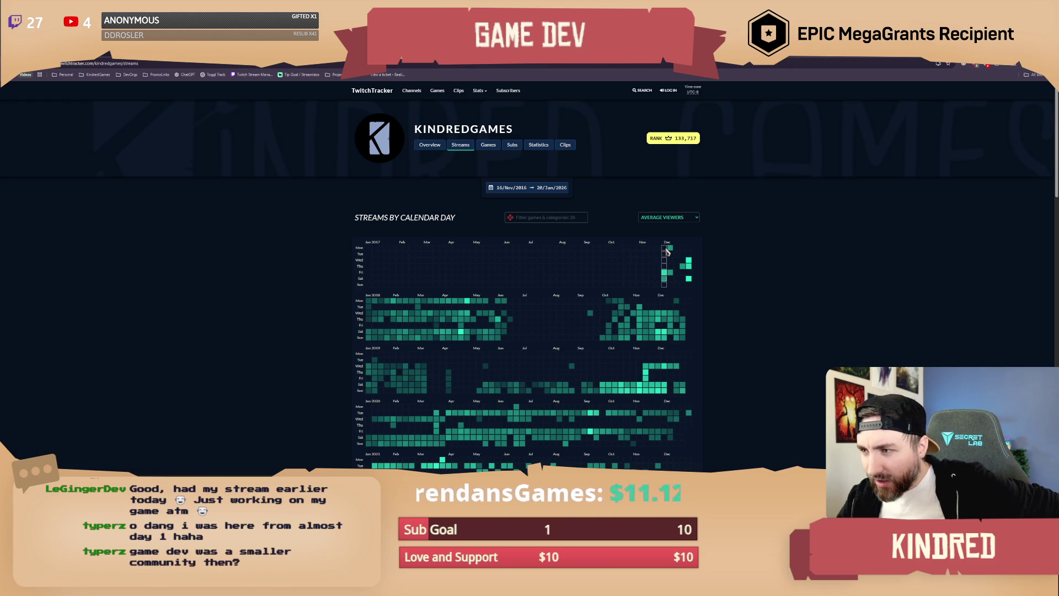
mouse_move(670, 251)
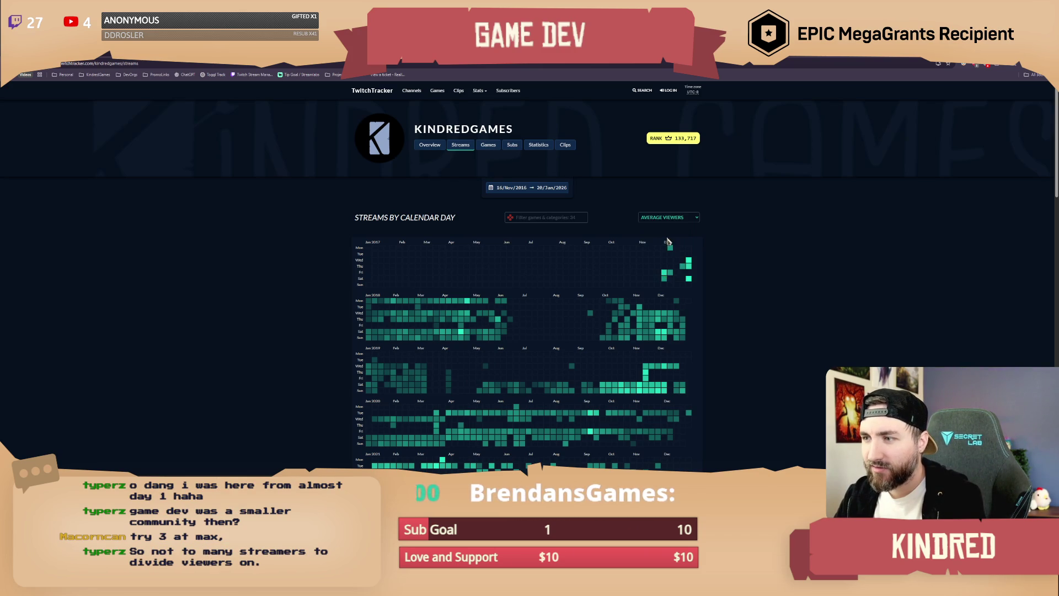
mouse_move(671, 250)
mouse_move(667, 282)
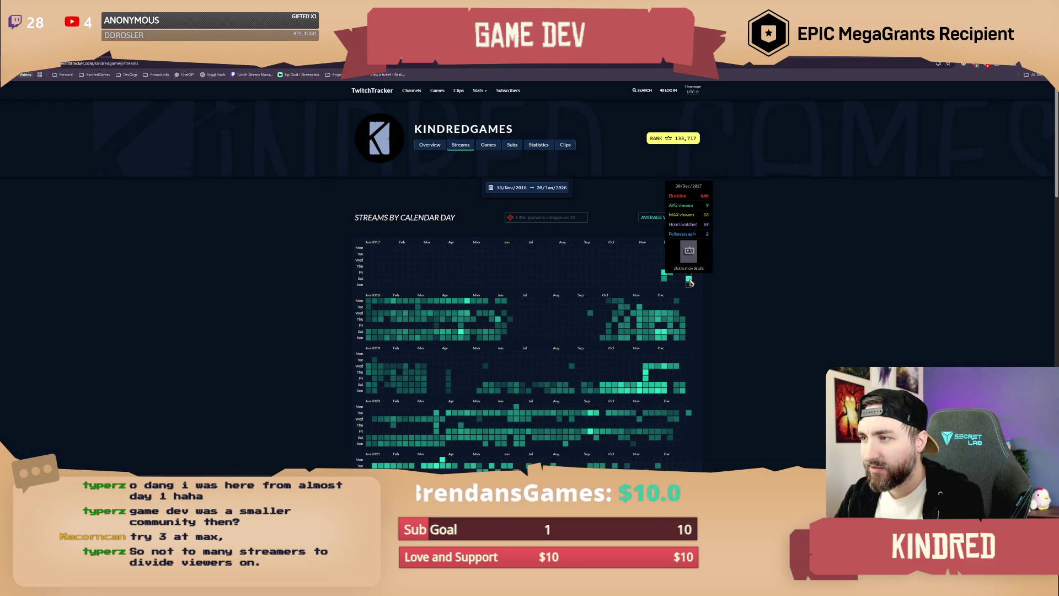
left_click(666, 277)
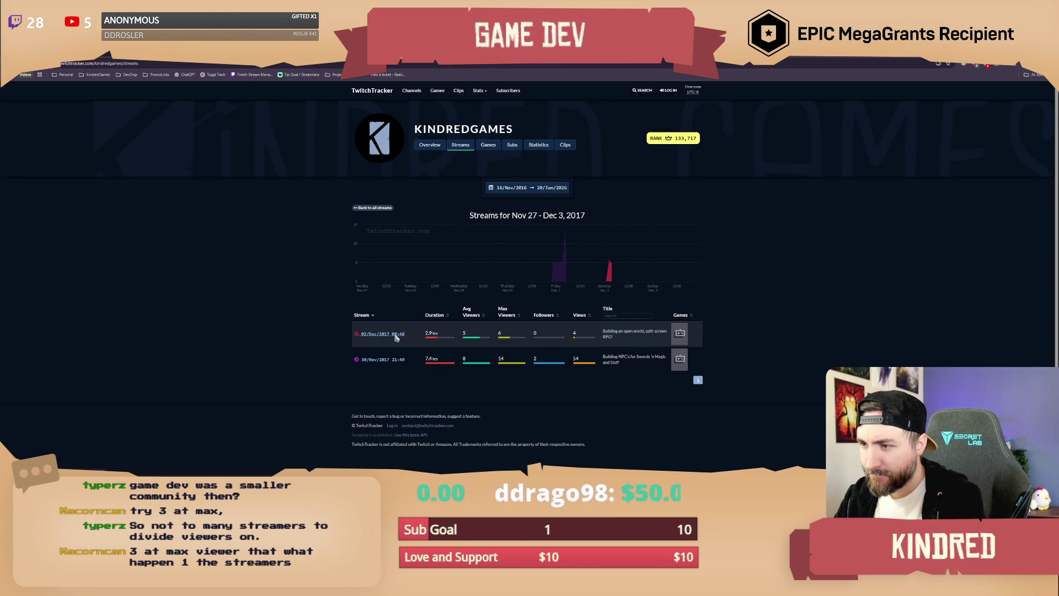
Open the December 2, 2017 stream detail and look for its VOD.
left_click(614, 332)
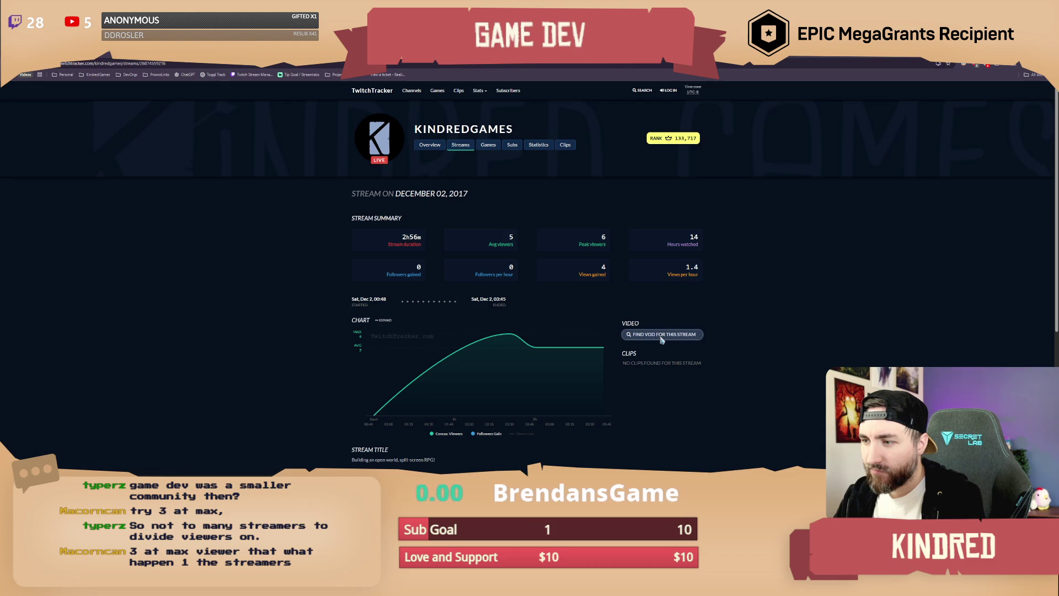
scroll(662, 337, "down", 1)
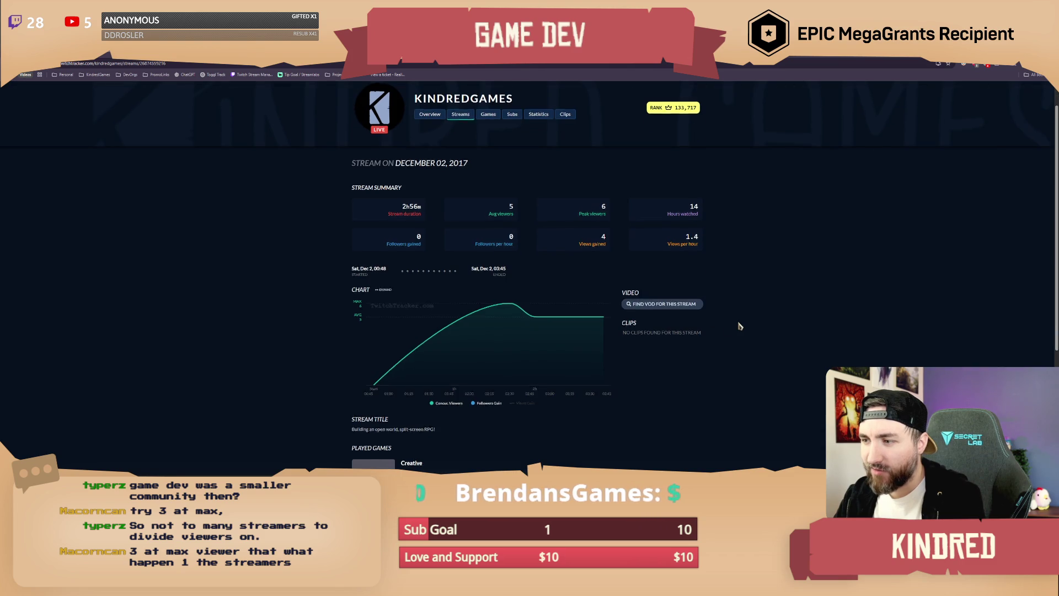
left_click(646, 305)
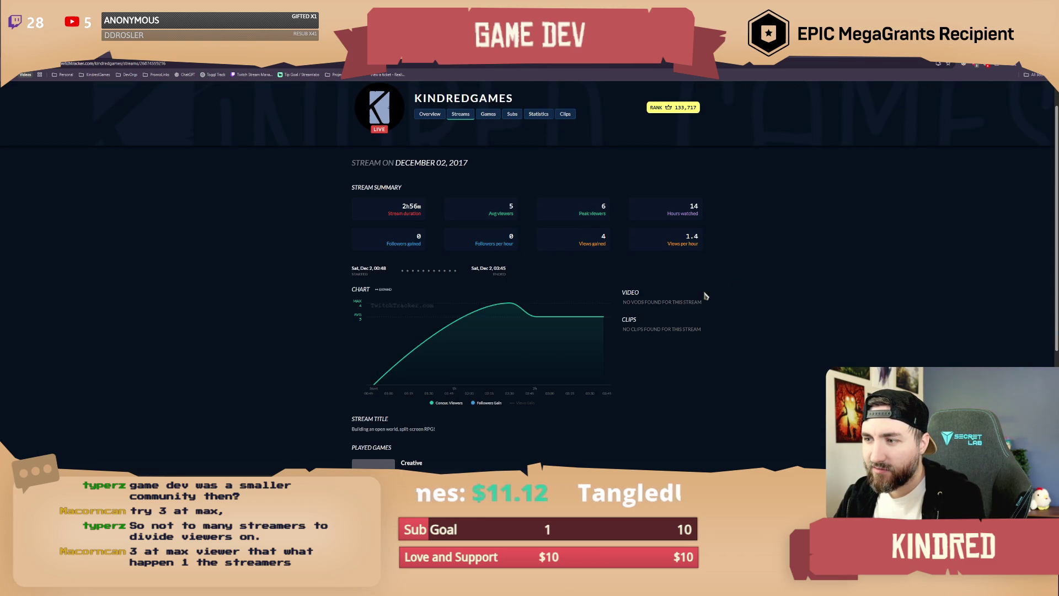
scroll(649, 331, "down", 3)
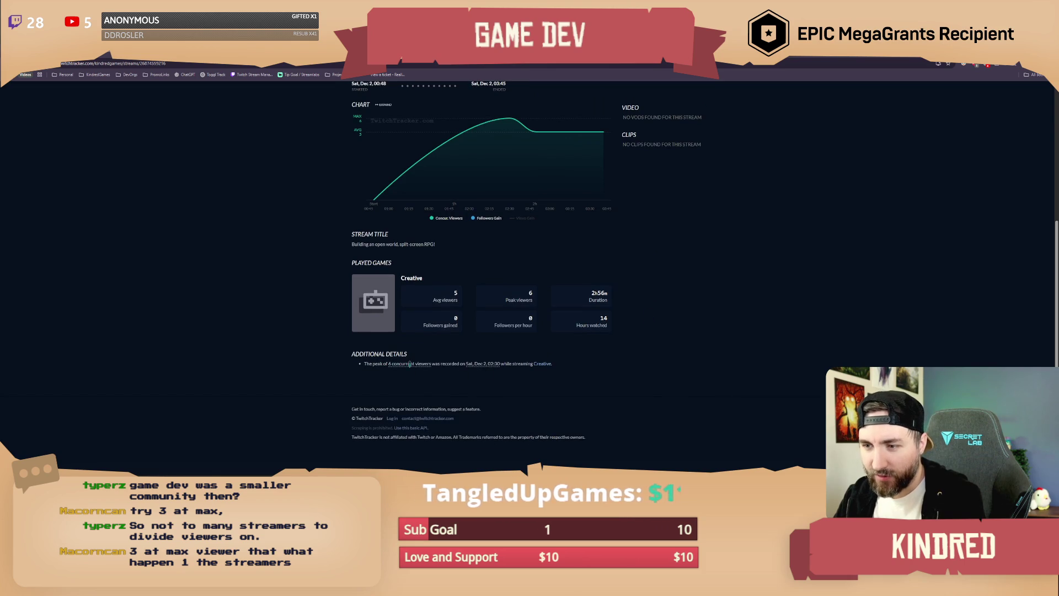
Scroll back up the stream page and return to the Streams calendar overview.
scroll(646, 330, "up", 1)
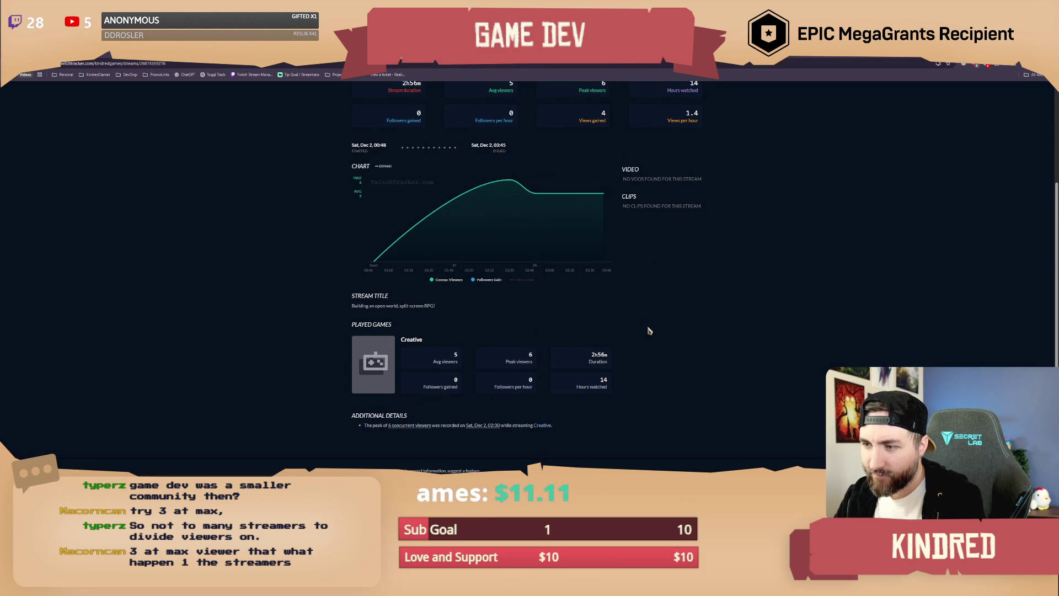
scroll(649, 331, "up", 1)
scroll(650, 331, "up", 1)
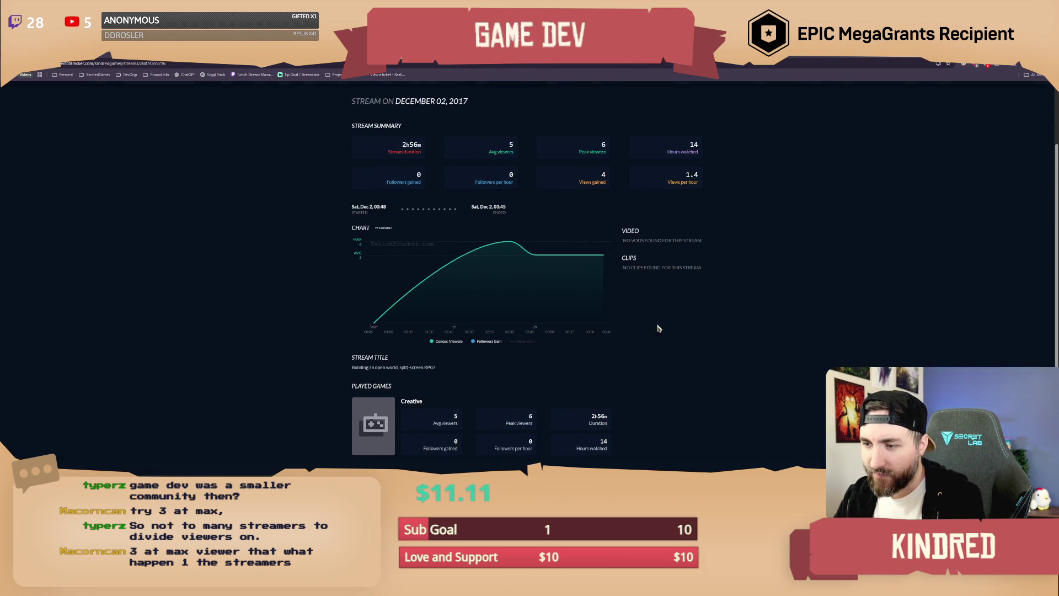
scroll(686, 315, "up", 3)
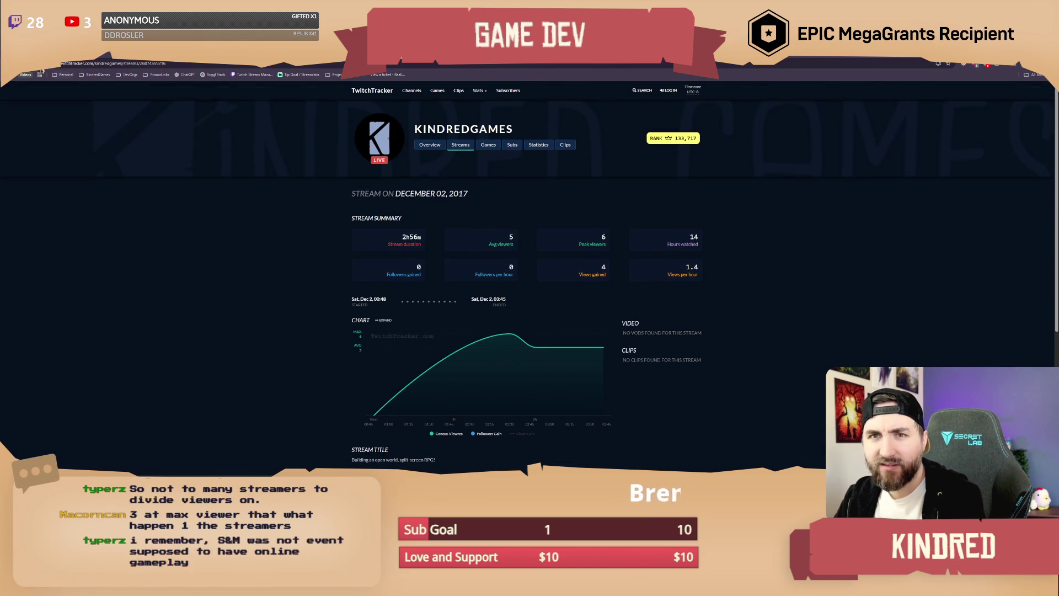
left_click(461, 145)
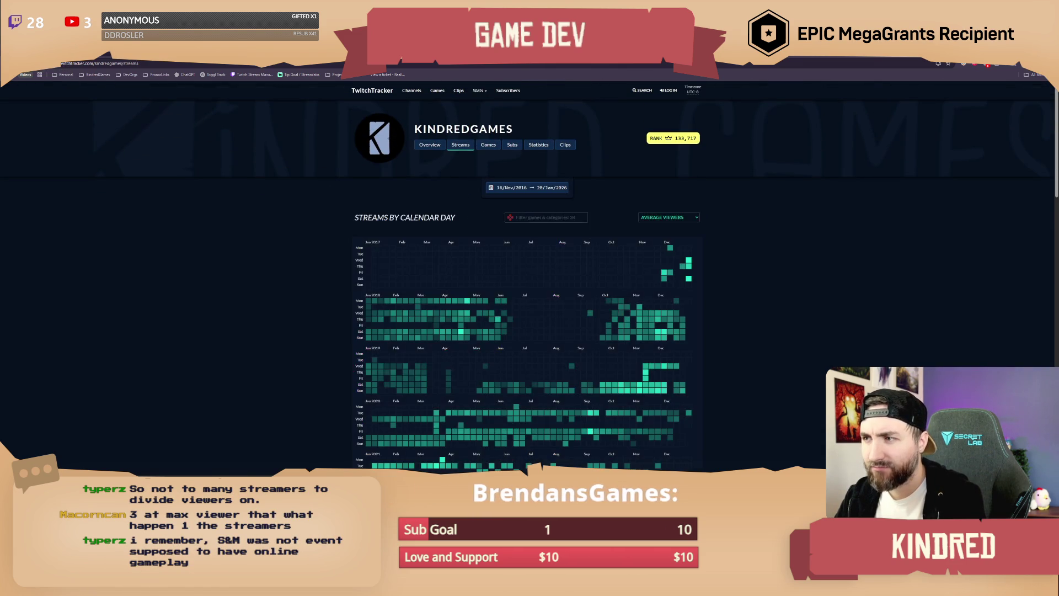
Reopen the Nov 27 – Dec 3, 2017 weekly streams list from the Dec 2 heatmap cell.
mouse_move(665, 278)
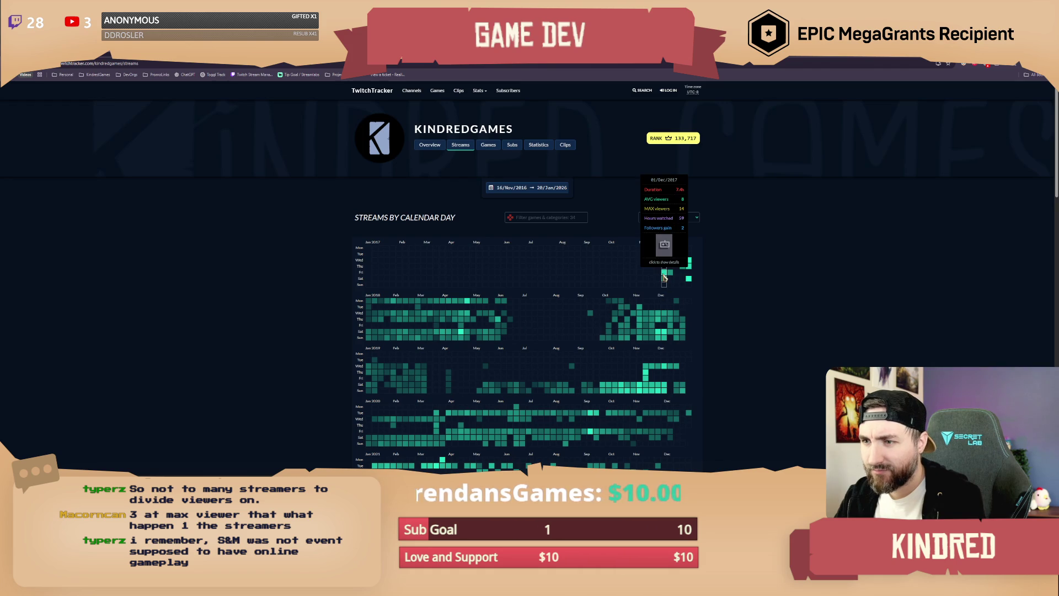
mouse_move(671, 252)
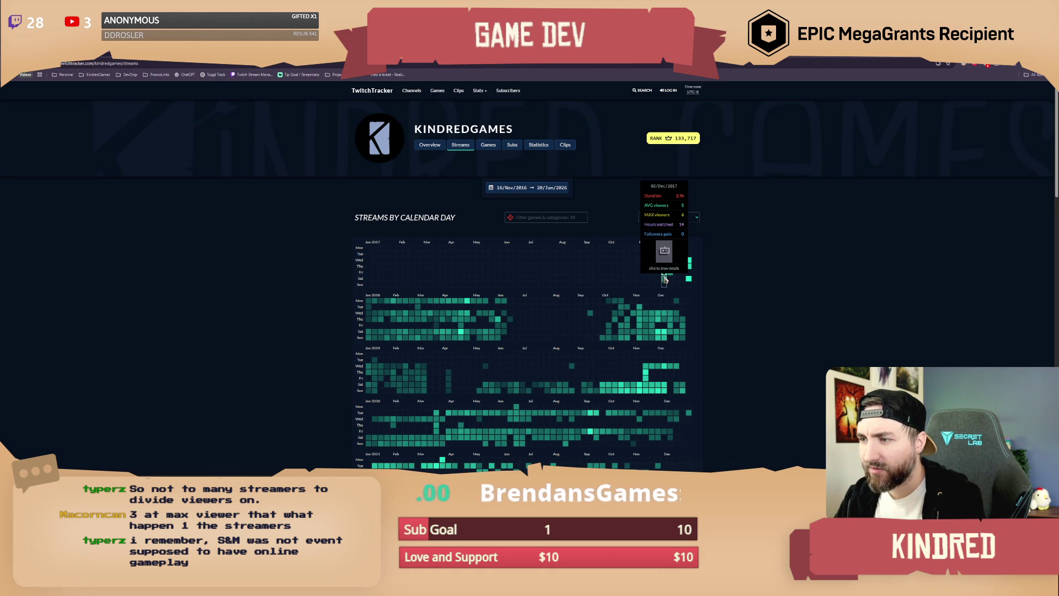
left_click(664, 281)
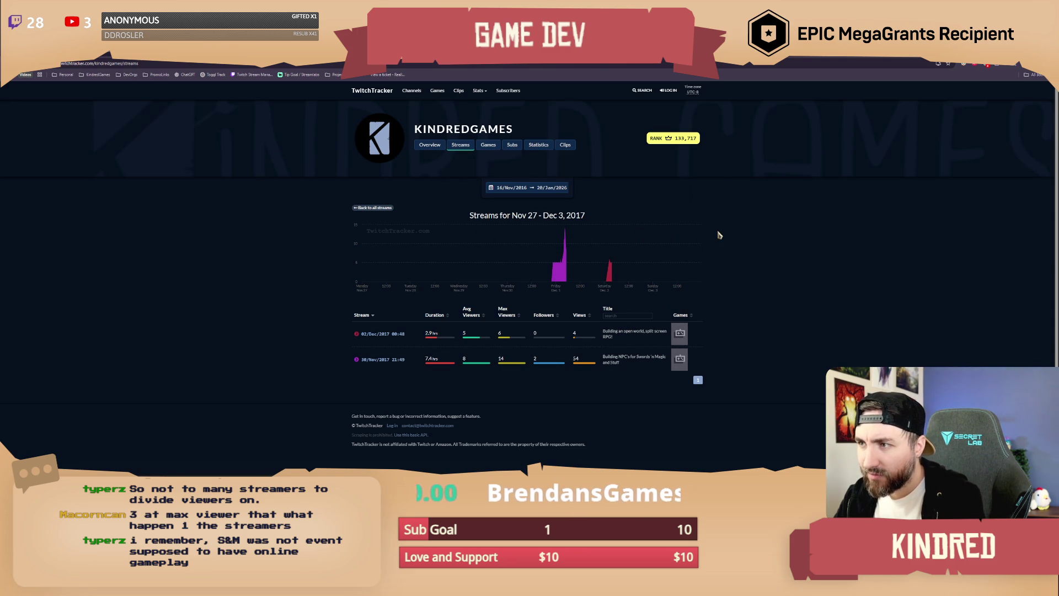
scroll(734, 262, "down", 1)
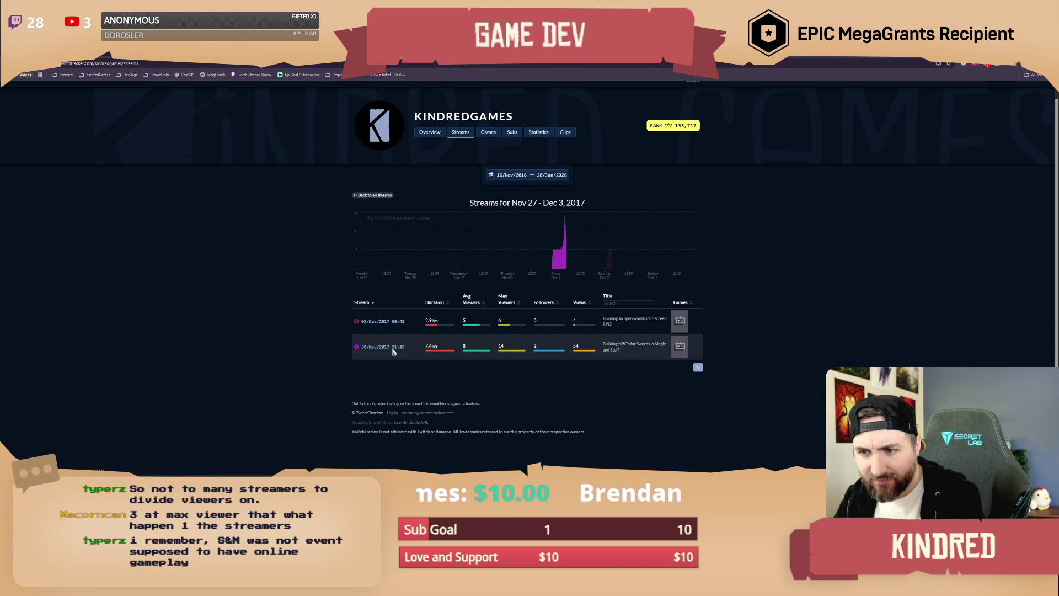
Open the November 30, 2017 stream details, check for a VOD, and compare with Dec 2.
left_click(393, 349)
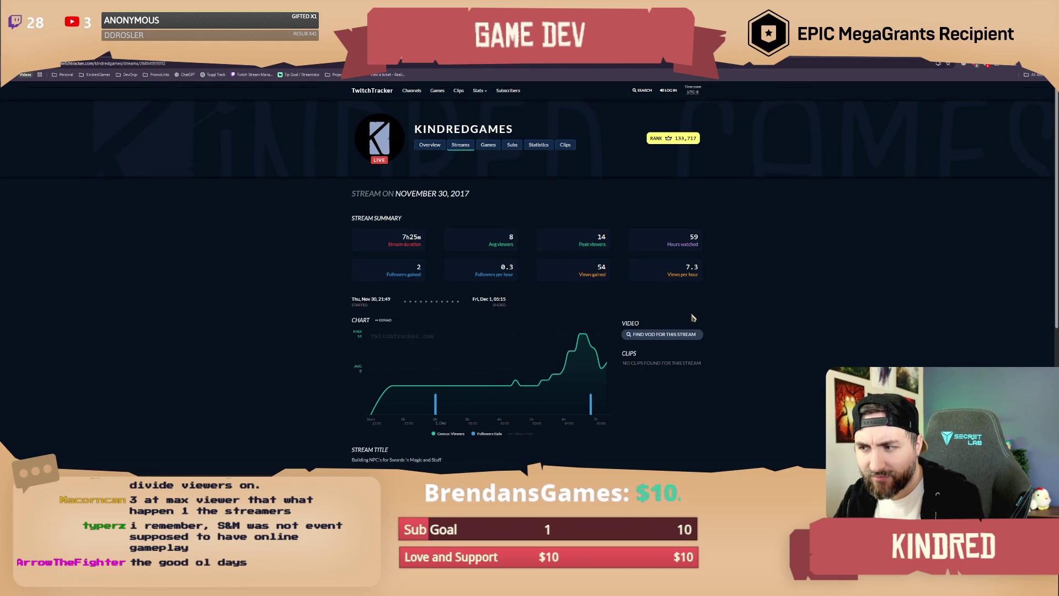
left_click(697, 334)
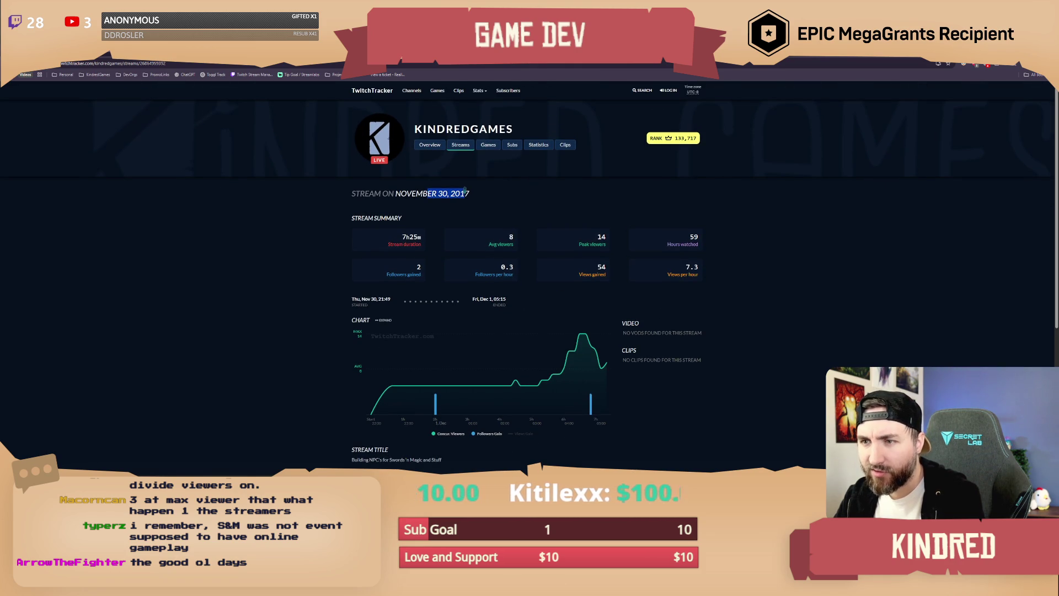
left_click(427, 189)
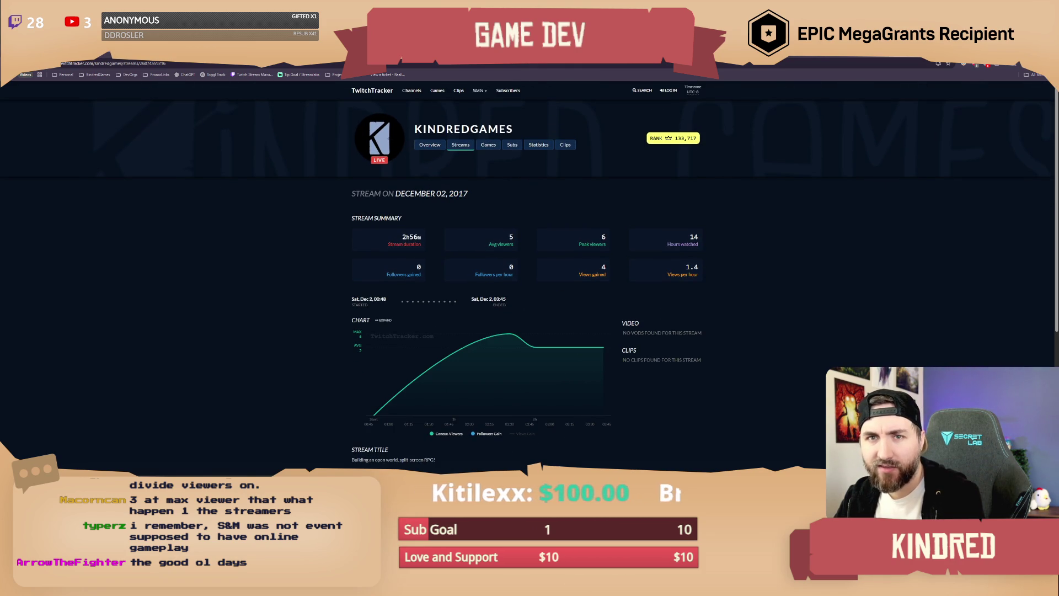
key("alt+Left")
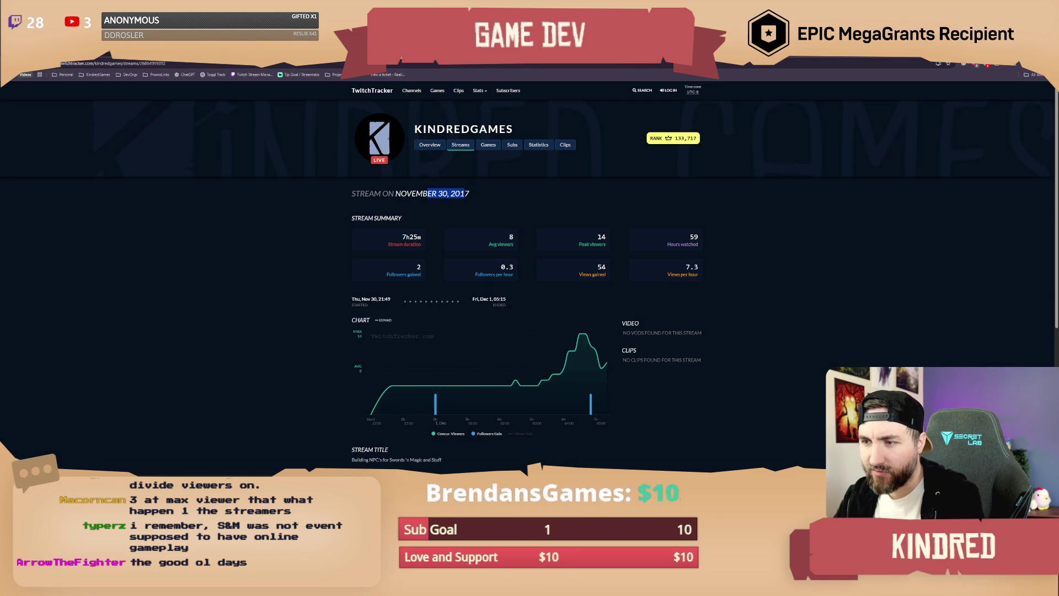
right_click(8, 63)
left_click(165, 276)
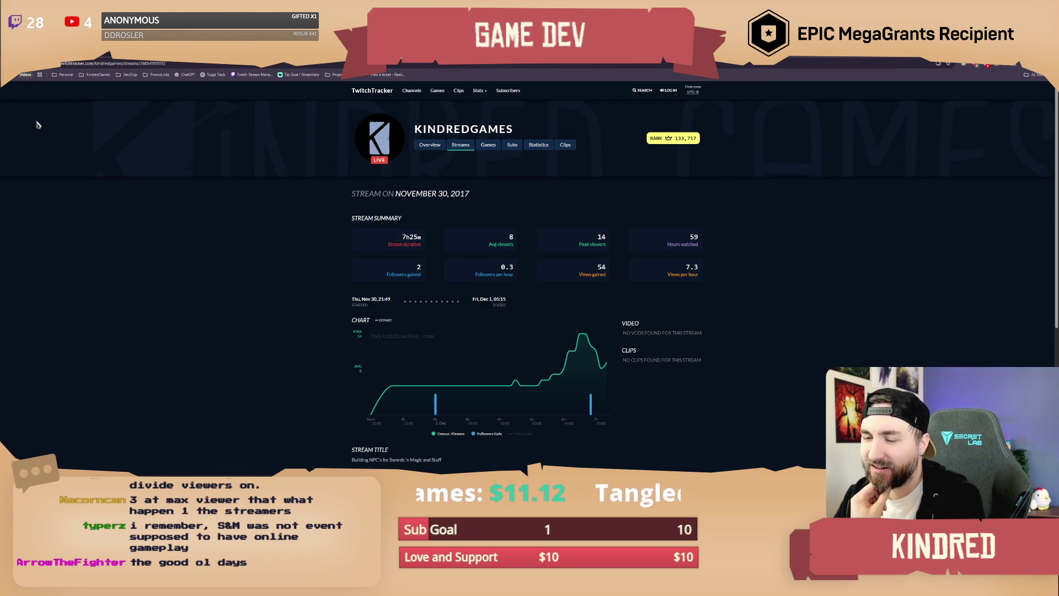
Reload the Nov 30 page, then return via the calendar to the Nov 27 – Dec 3, 2017 list.
key("F5")
key("alt+Left")
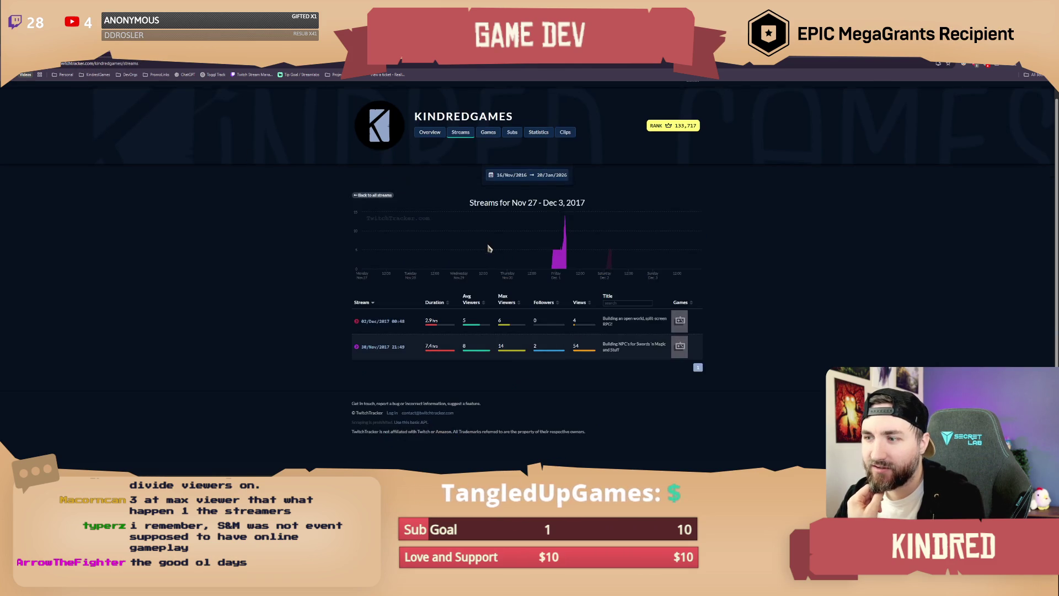
key("alt+Left")
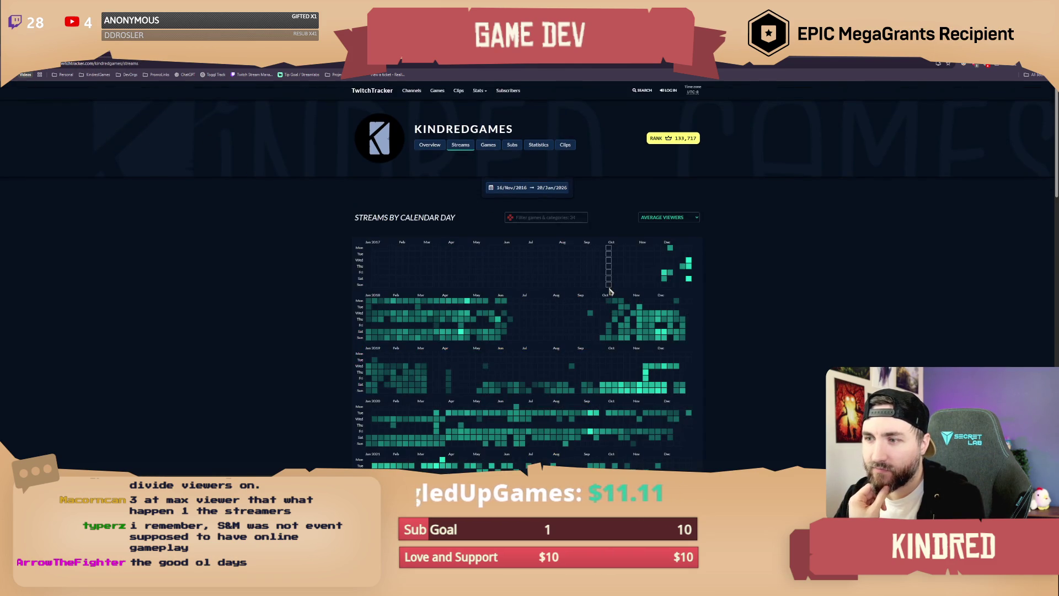
mouse_move(665, 274)
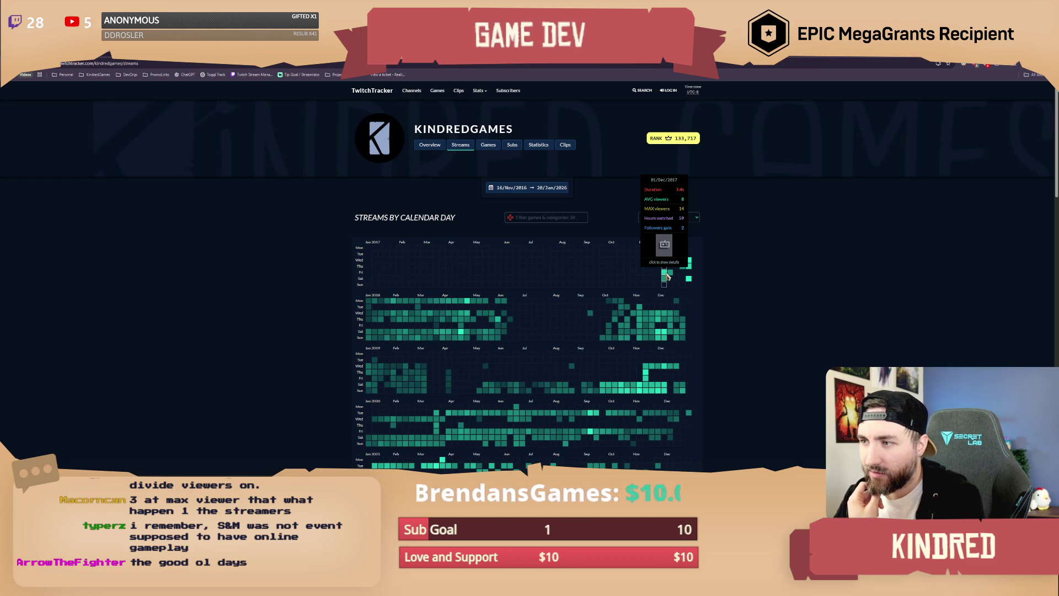
left_click(666, 276)
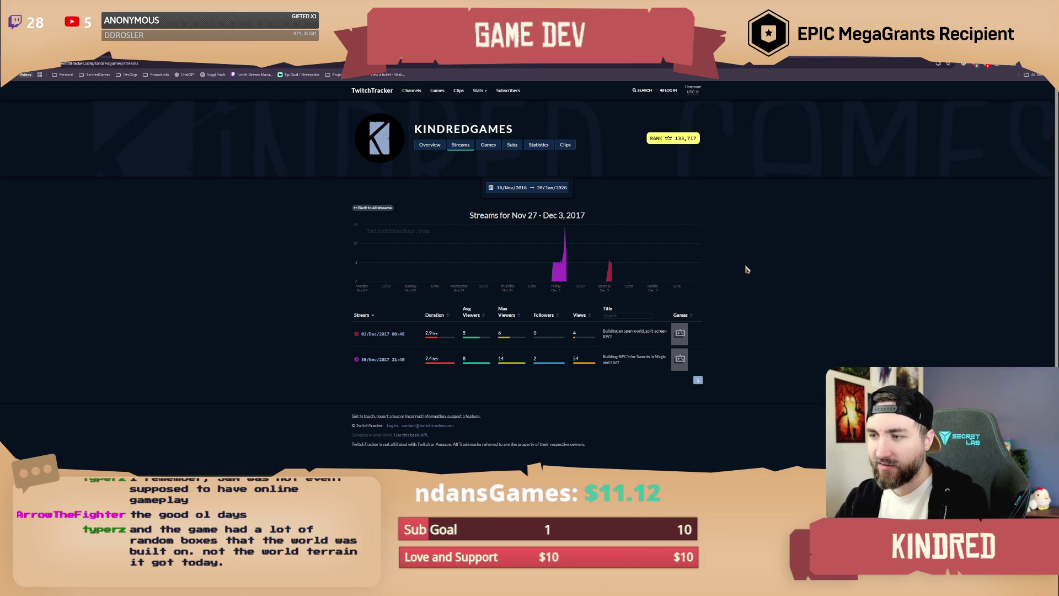
scroll(746, 269, "down", 1)
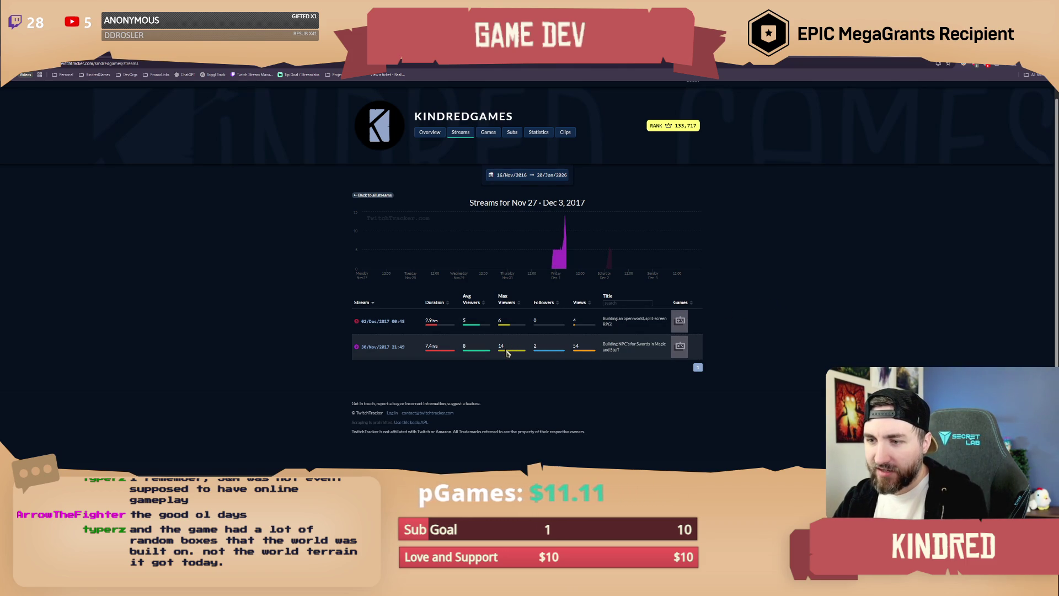
scroll(721, 289, "up", 1)
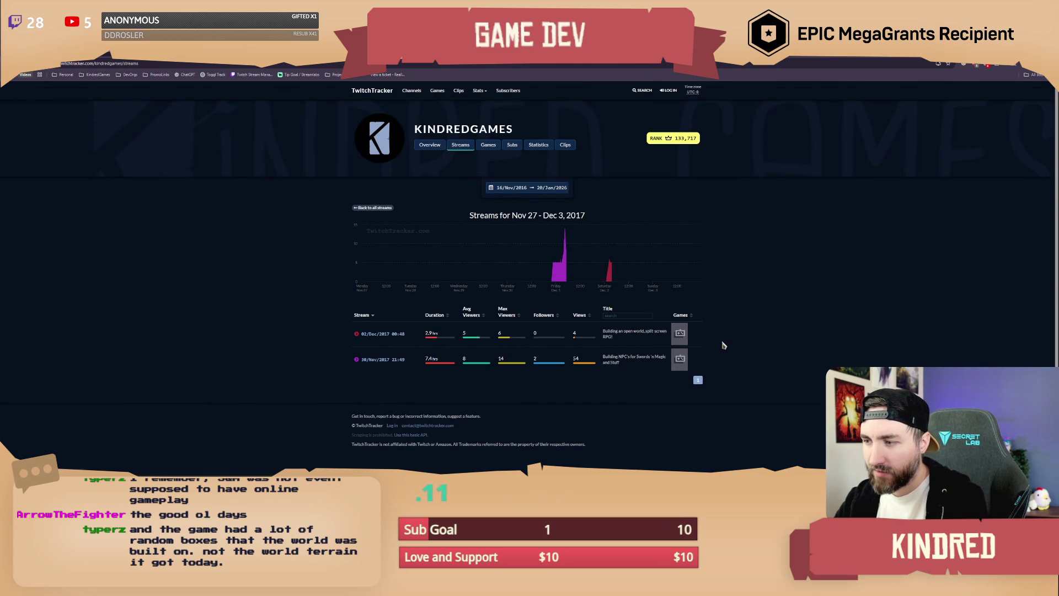
left_click(699, 381)
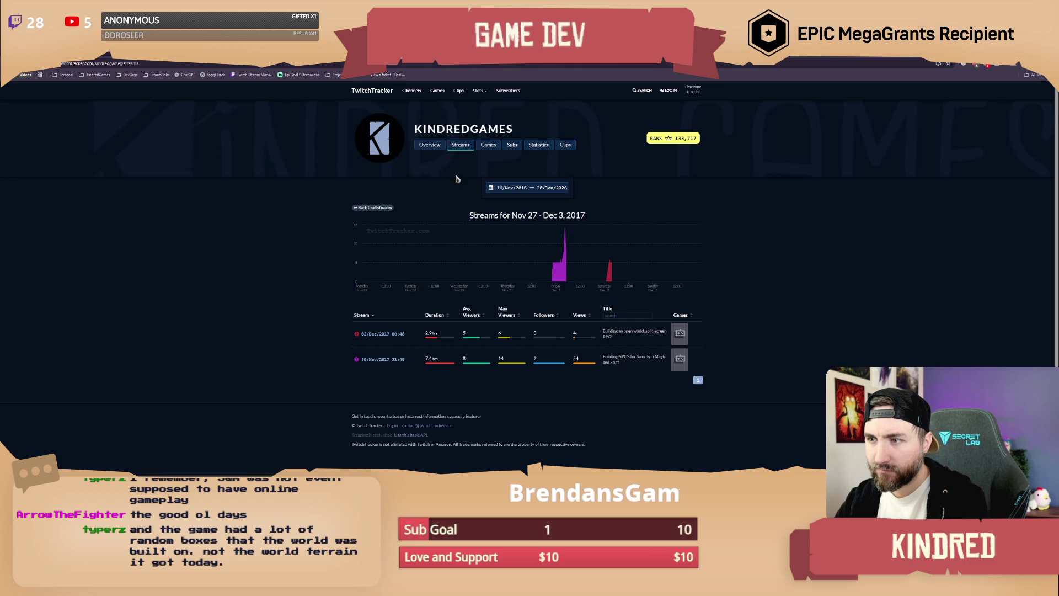
left_click(501, 189)
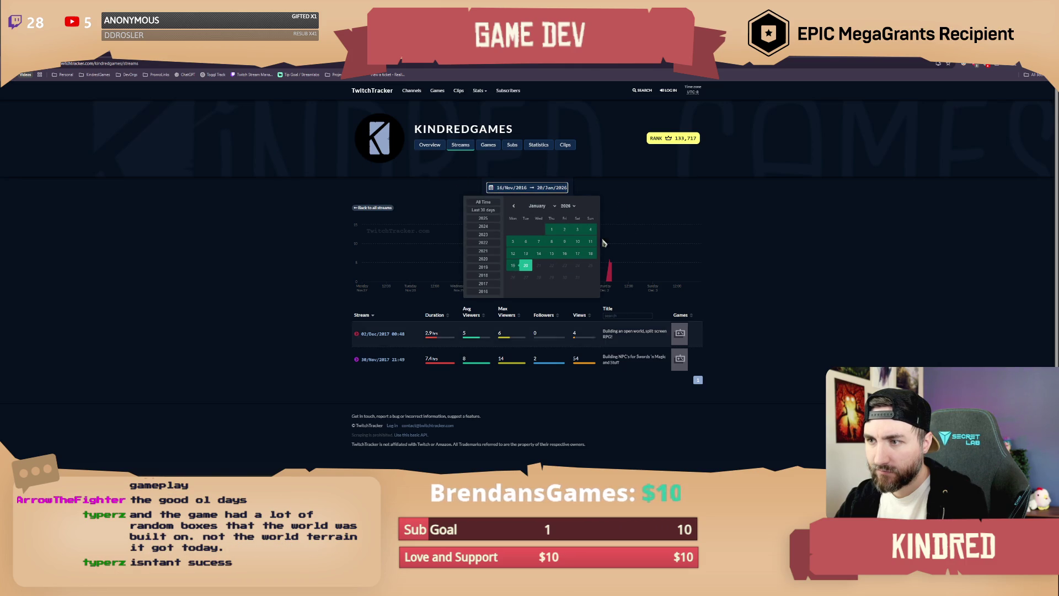
left_click(550, 234)
left_click(688, 218)
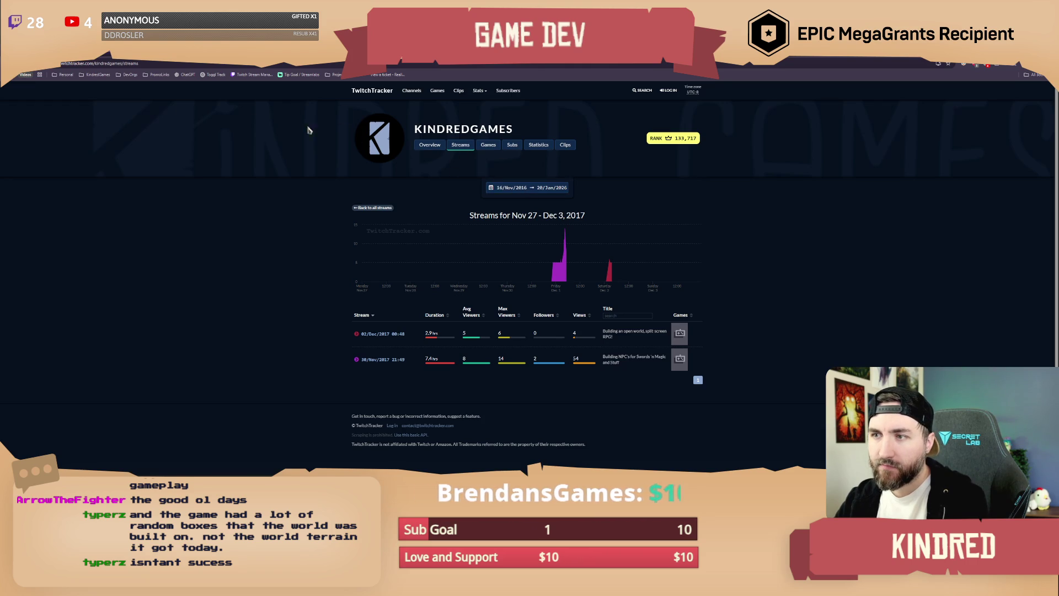
key("alt+Left")
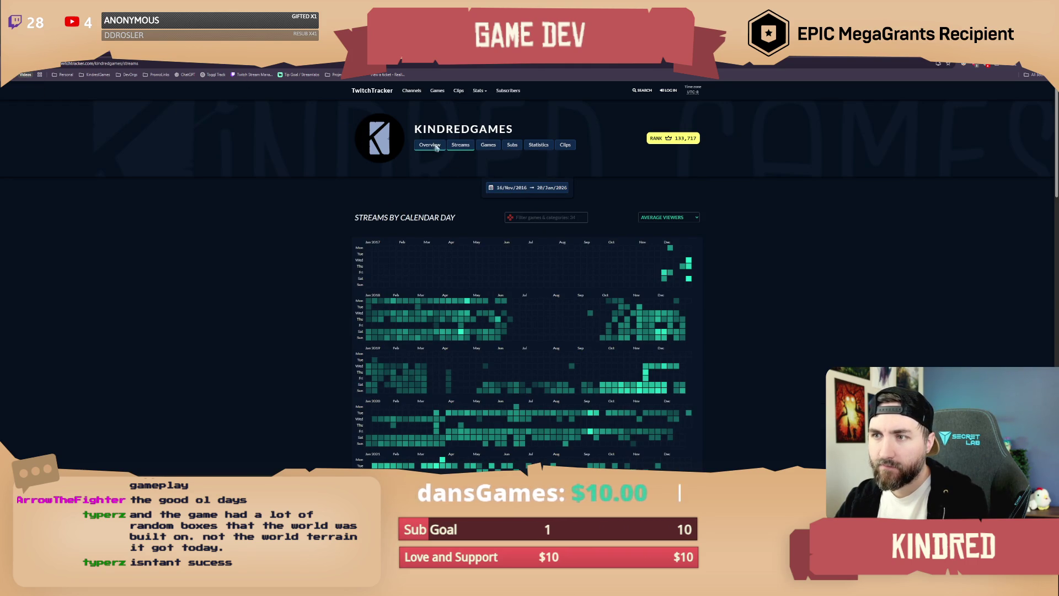
scroll(728, 266, "down", 1)
scroll(729, 266, "down", 2)
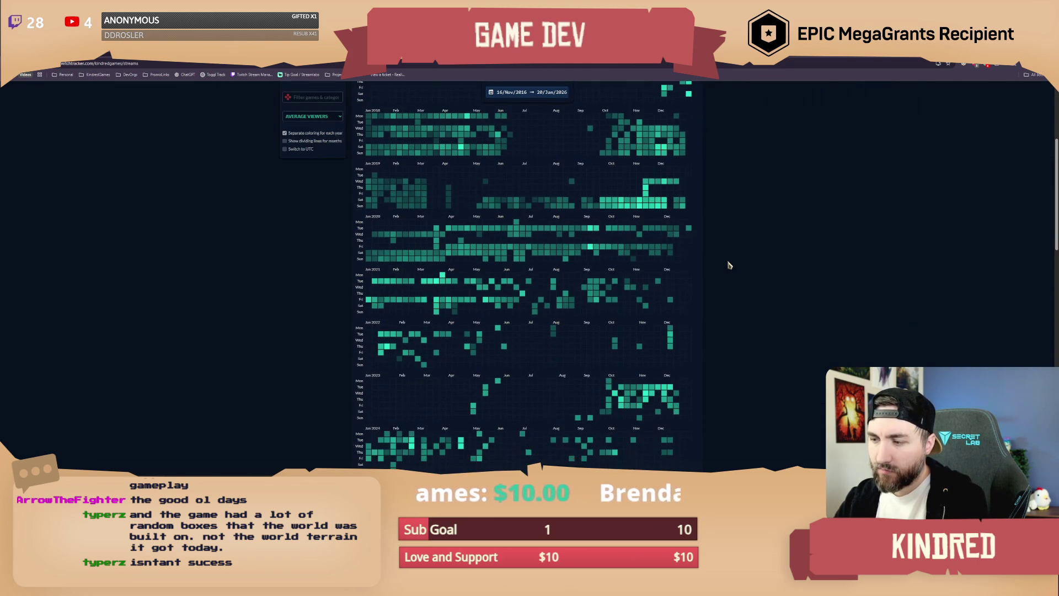
mouse_move(662, 359)
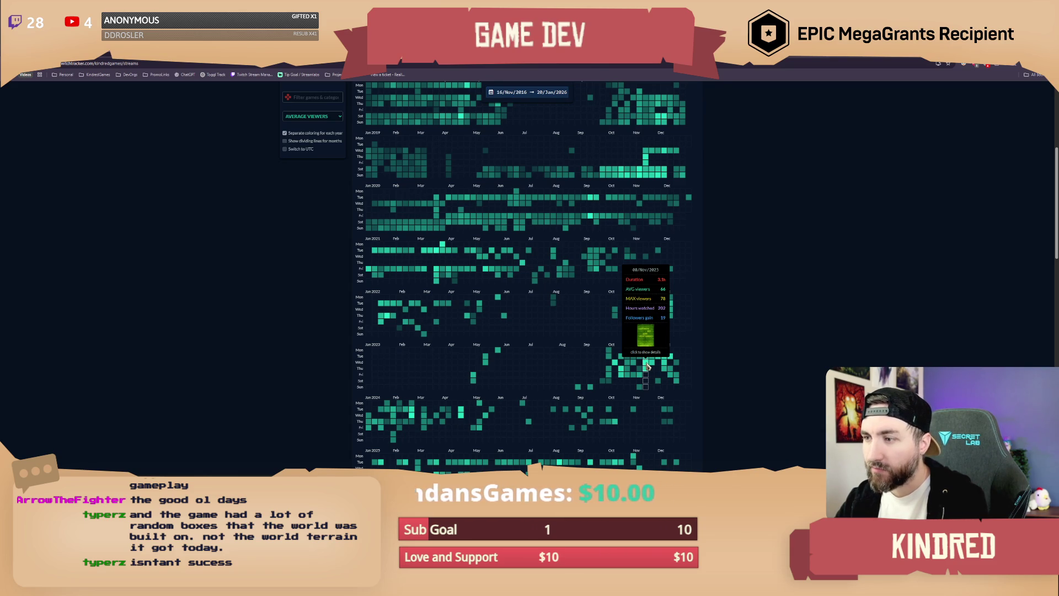
scroll(646, 365, "down", 2)
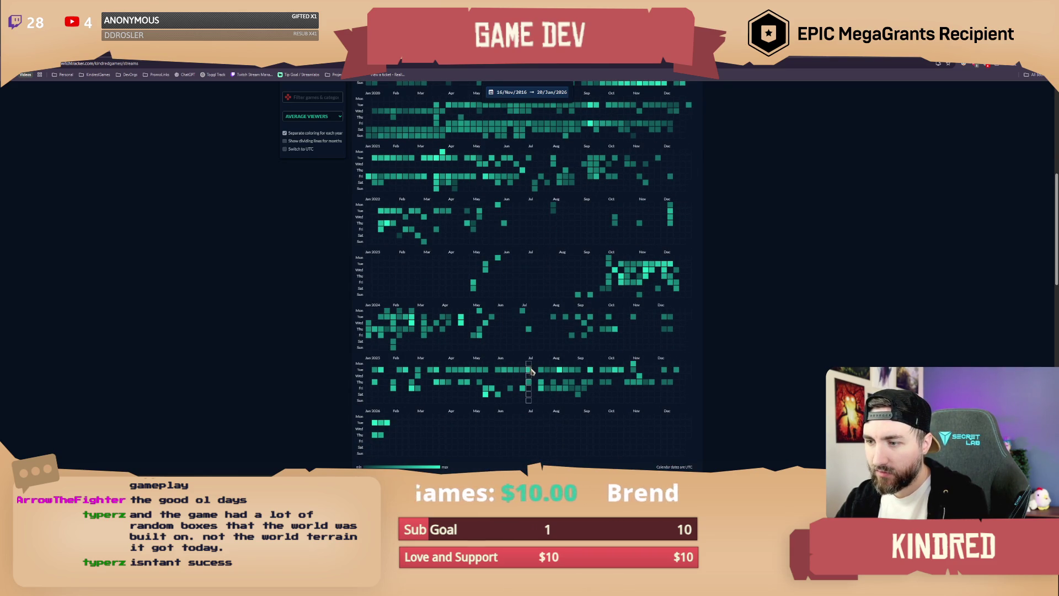
mouse_move(529, 374)
scroll(530, 375, "up", 2)
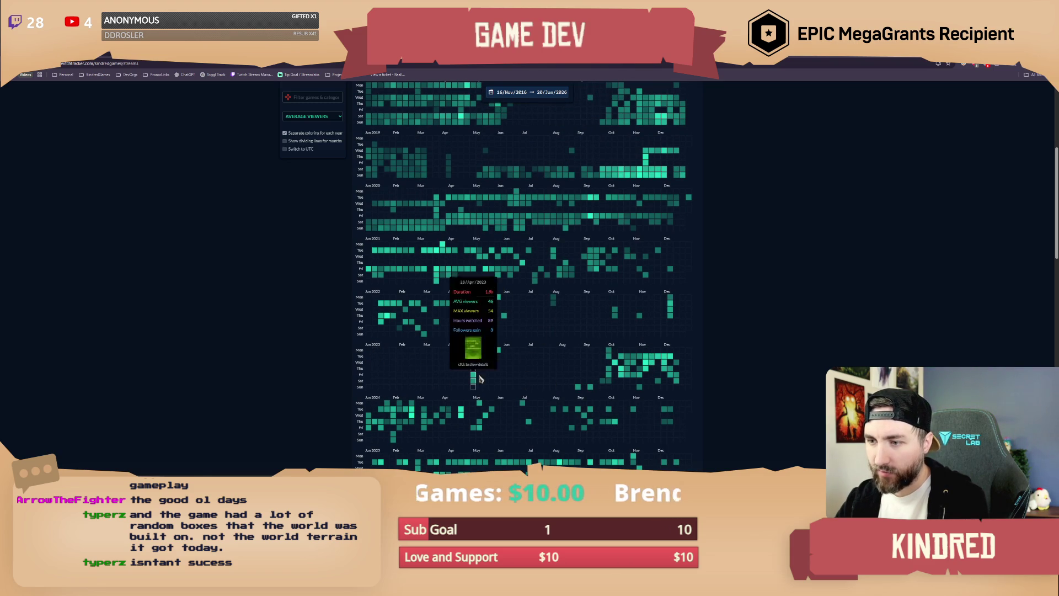
mouse_move(473, 379)
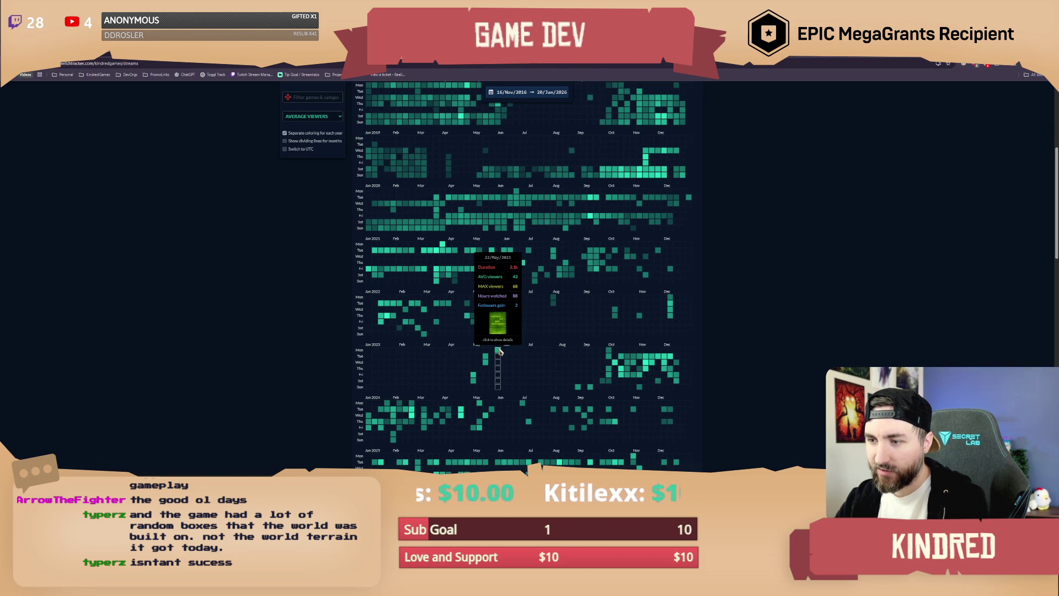
scroll(551, 304, "up", 2)
mouse_move(624, 265)
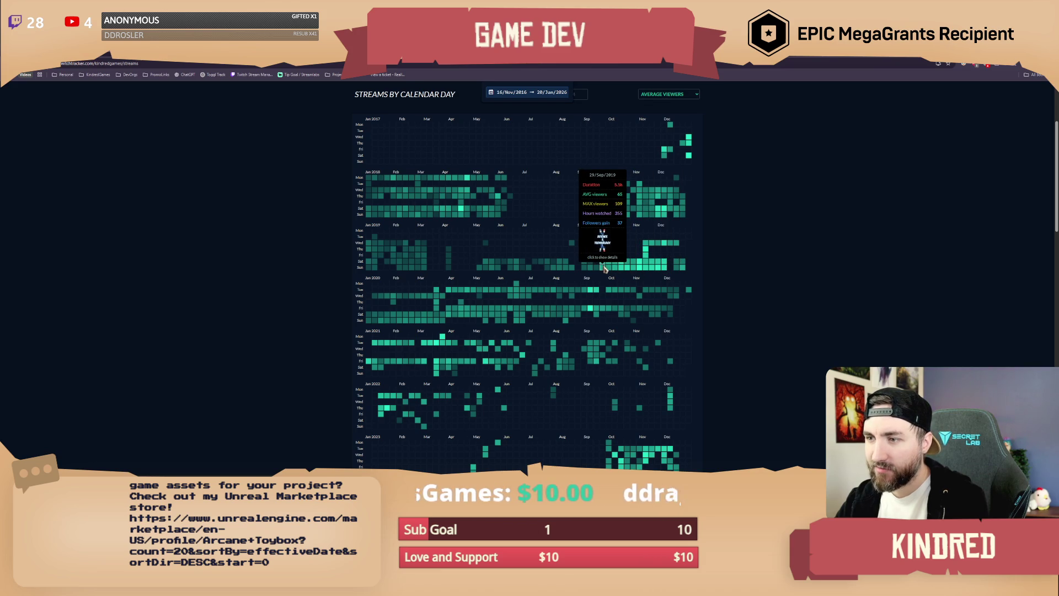
scroll(528, 271, "up", 1)
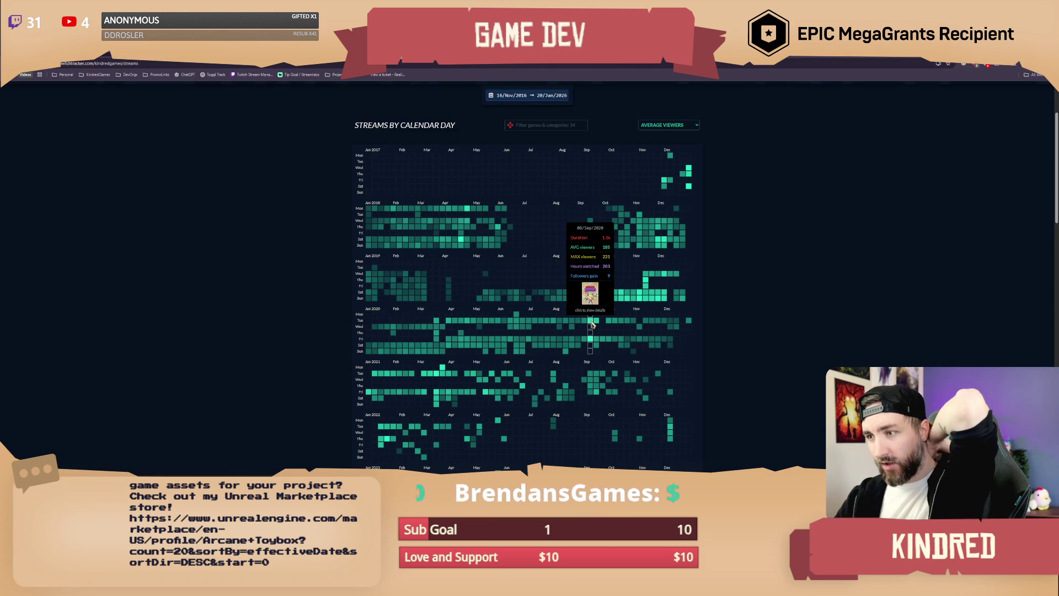
Open the Sep 7 – Sep 13, 2020 week from the 08/Sep/2020 heatmap cell.
left_click(591, 323)
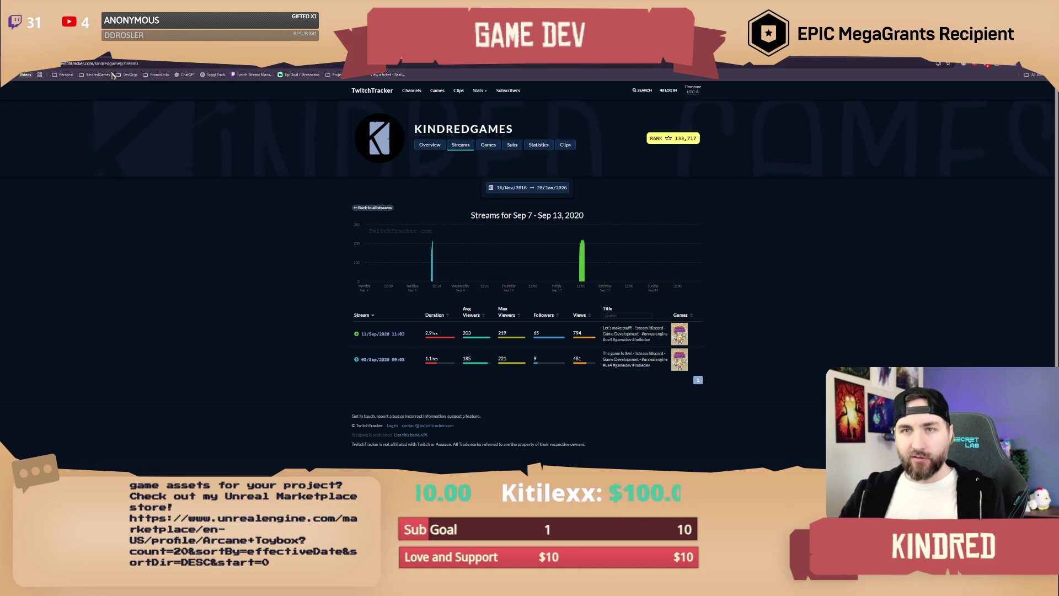
Flip between recent stream pages, ending on Dec 02, 2017, then return to the Unreal editor.
key("alt+Left")
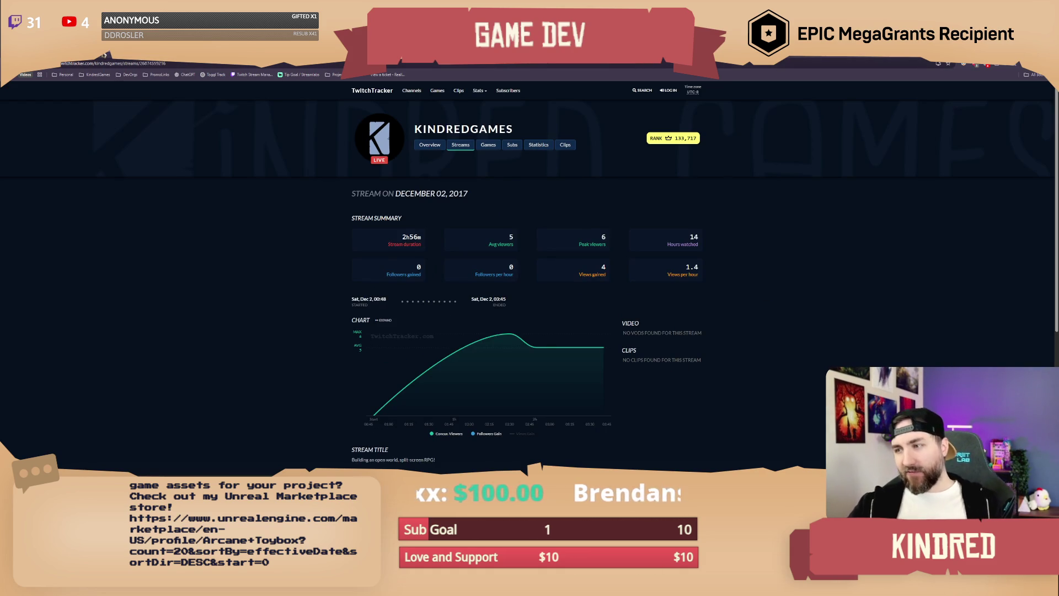
key("alt+Left")
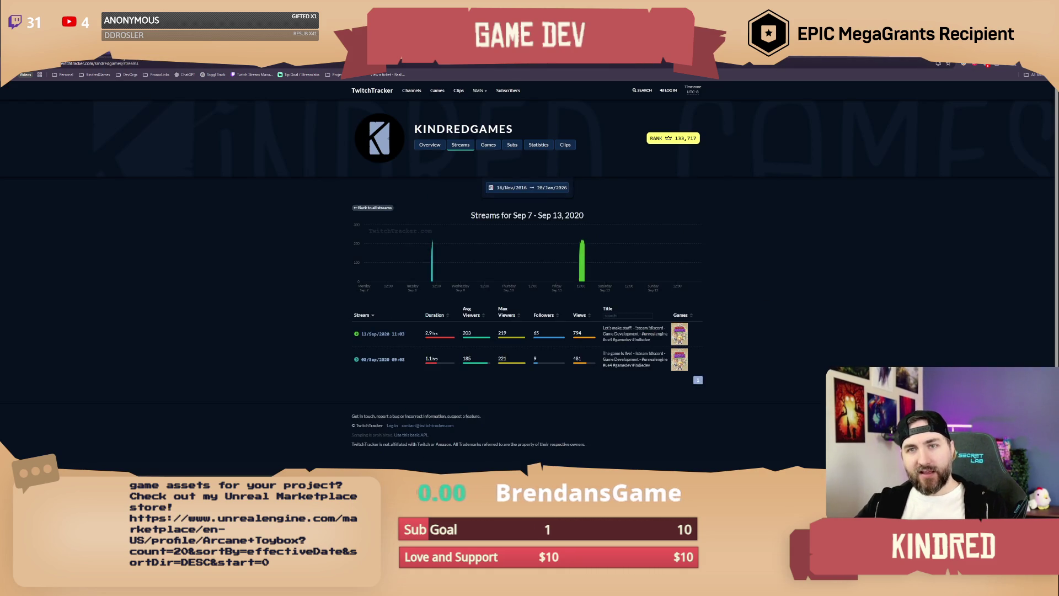
key("alt+Right")
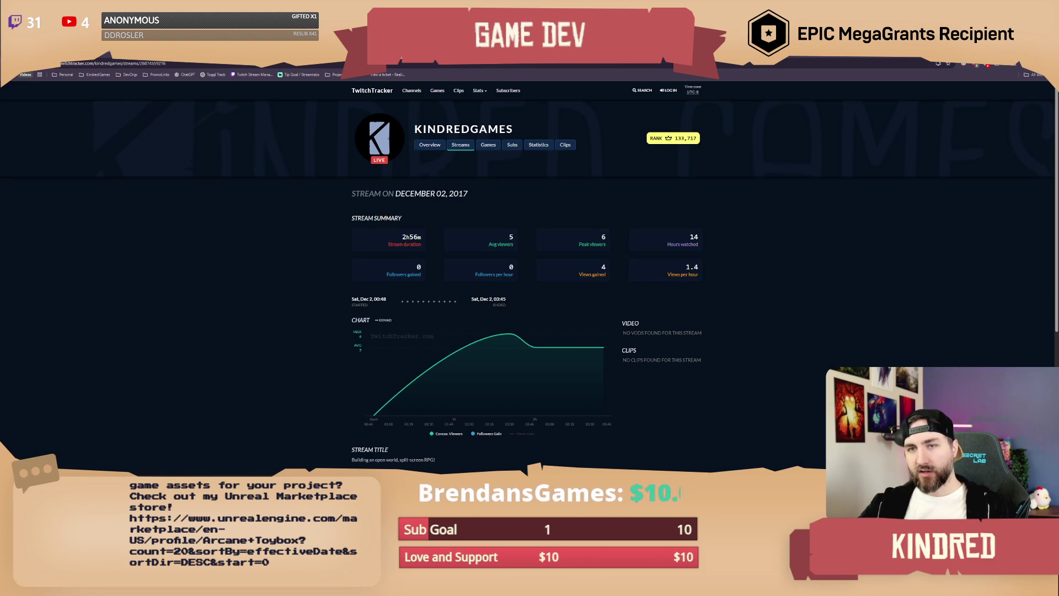
key("alt+Left")
key("alt+Right")
key("alt+Left")
key("alt+Right")
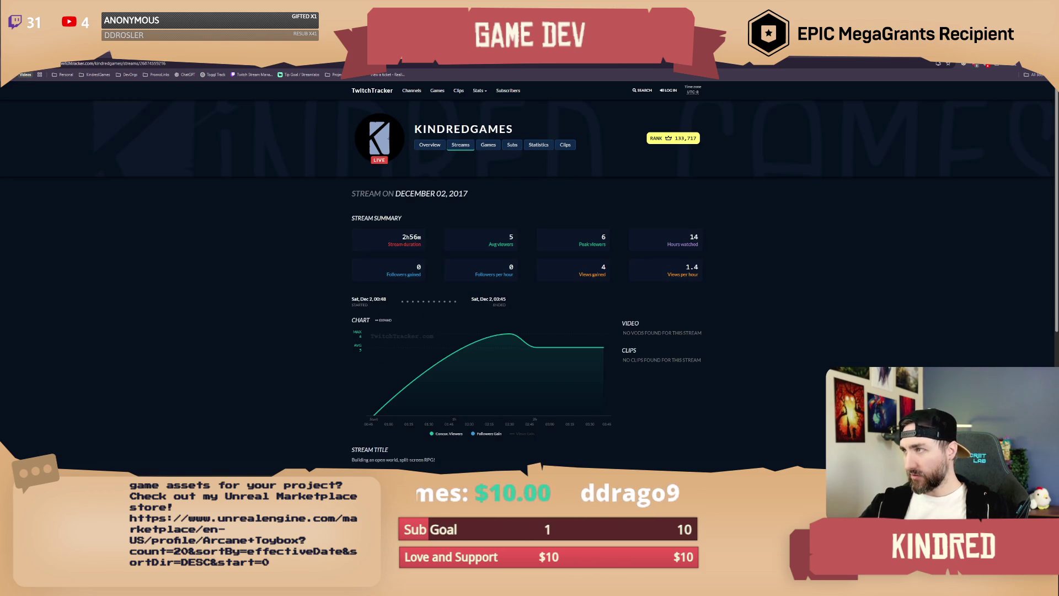
key("alt+Tab")
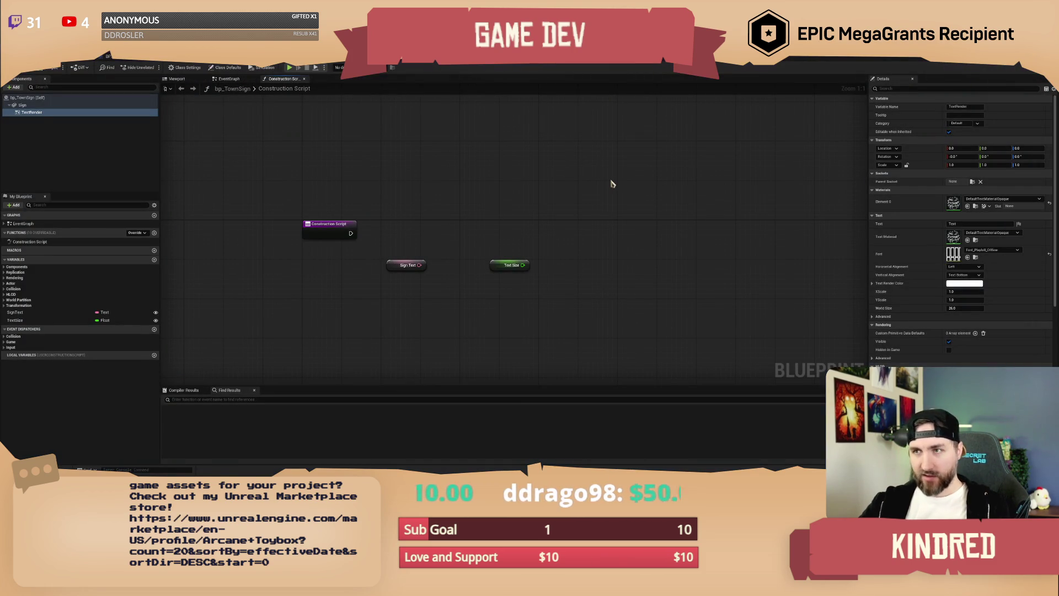
Drag the Text Size node beside Sign Text, then visit the level editor and return to bp_TownSign.
mouse_move(504, 271)
left_mouse_down()
mouse_move(475, 270)
mouse_move(442, 236)
mouse_move(461, 276)
mouse_move(454, 231)
left_mouse_up()
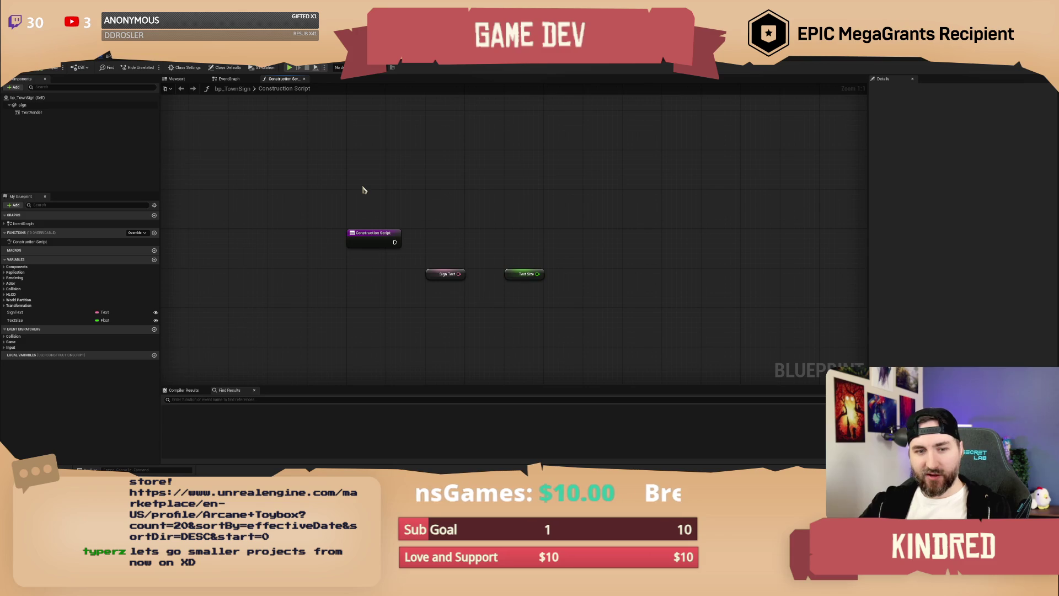
left_click(72, 62)
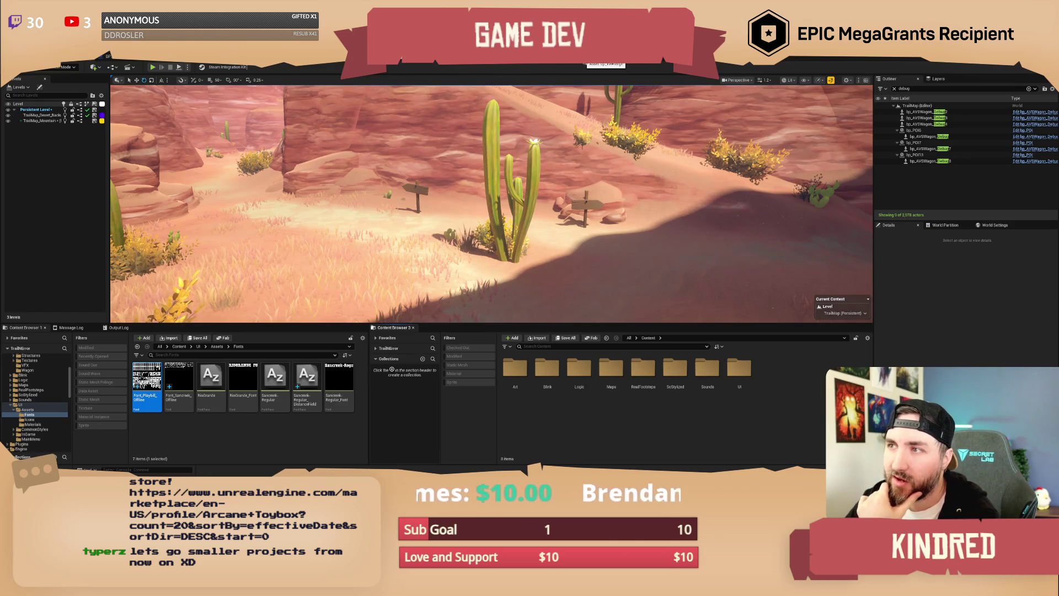
left_click(593, 62)
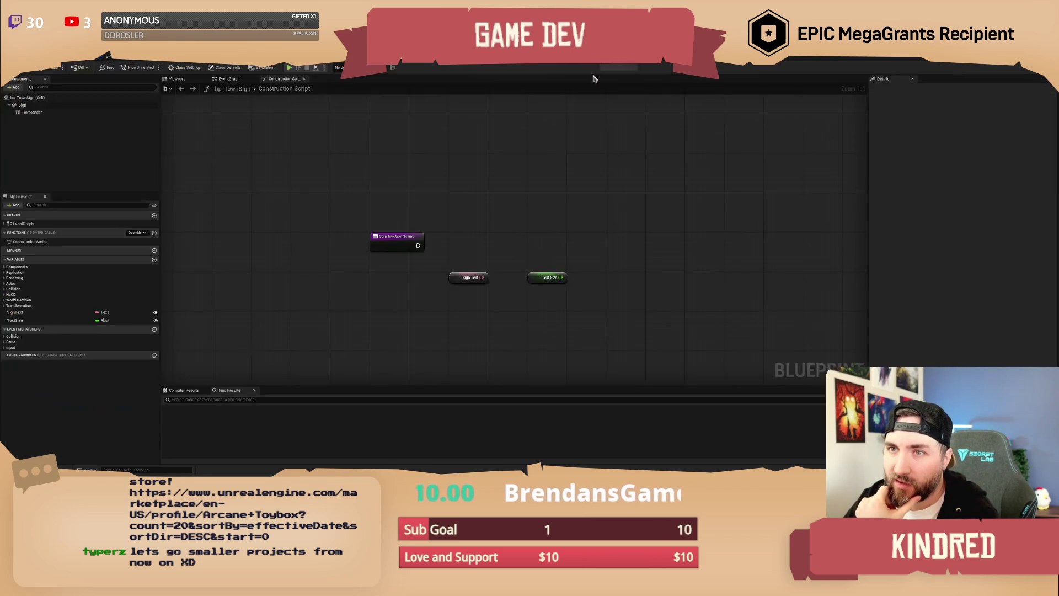
Open the bp_TownSign event graph and pan around to inspect its nodes.
left_click(226, 79)
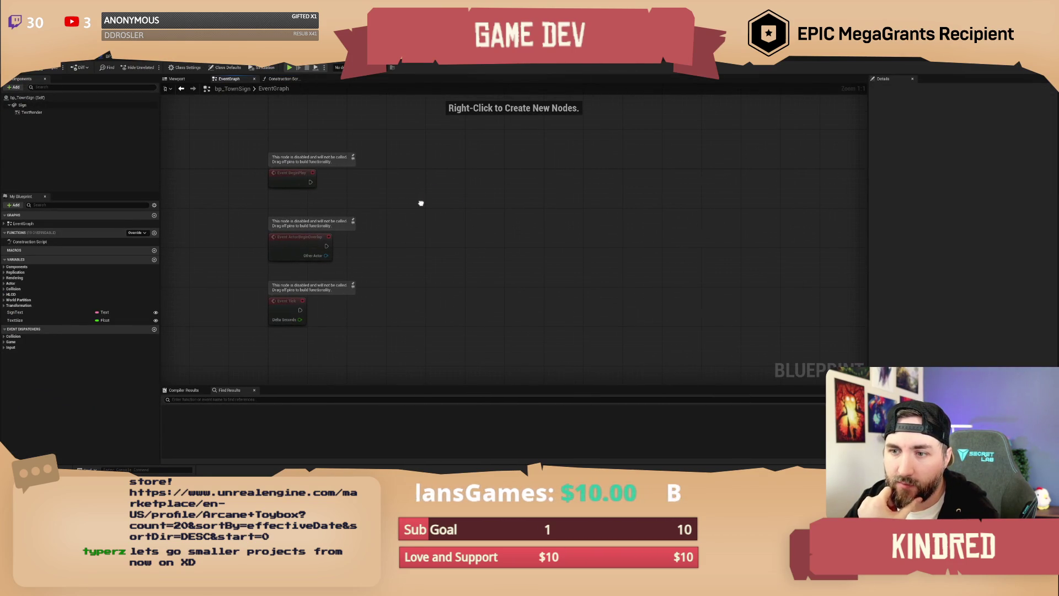
left_click_drag(386, 156, 390, 160)
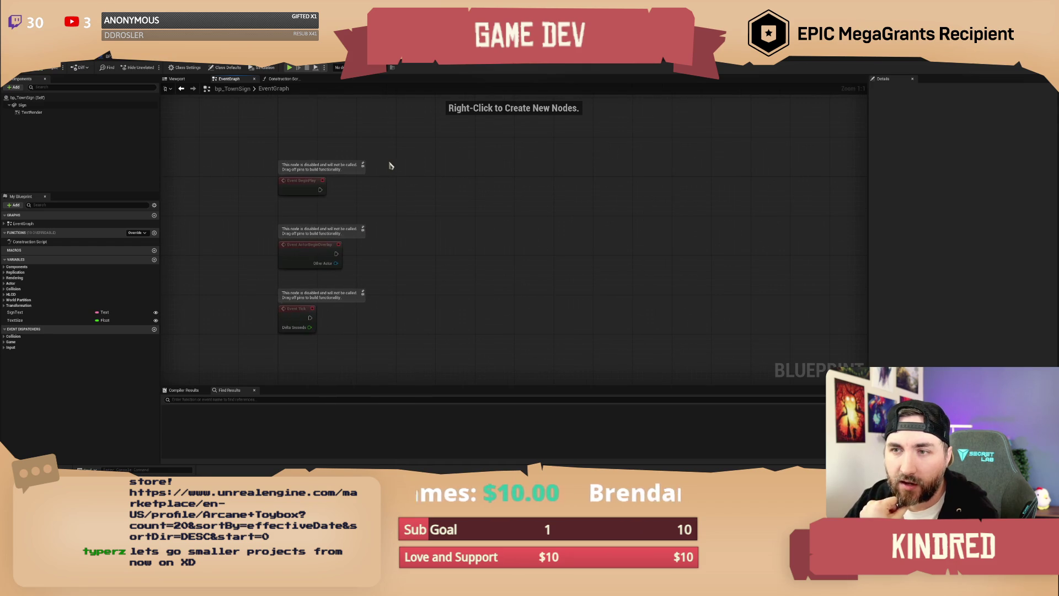
left_click_drag(326, 149, 342, 153)
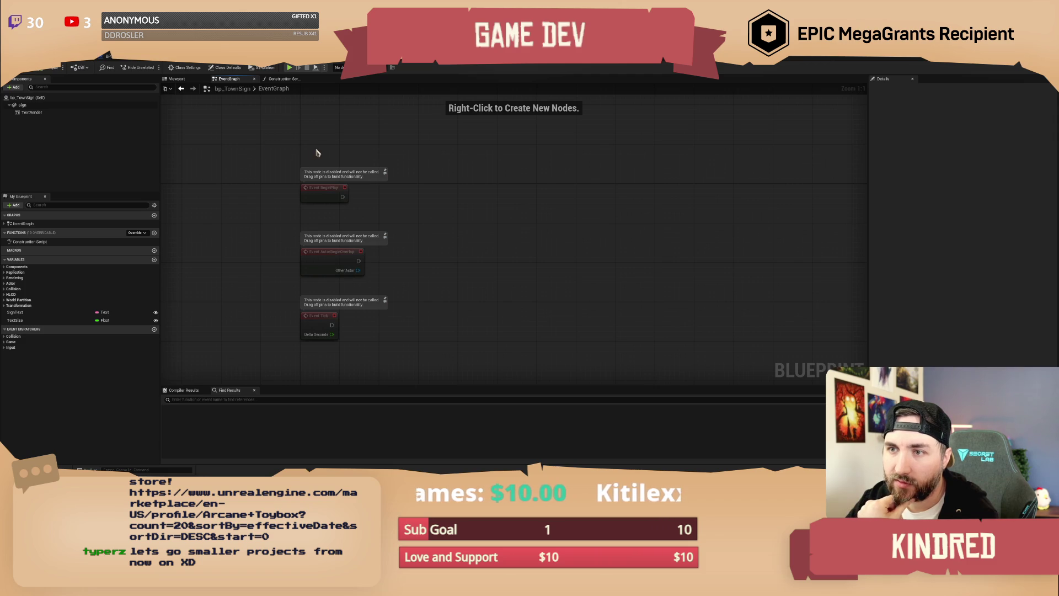
left_click_drag(348, 151, 340, 145)
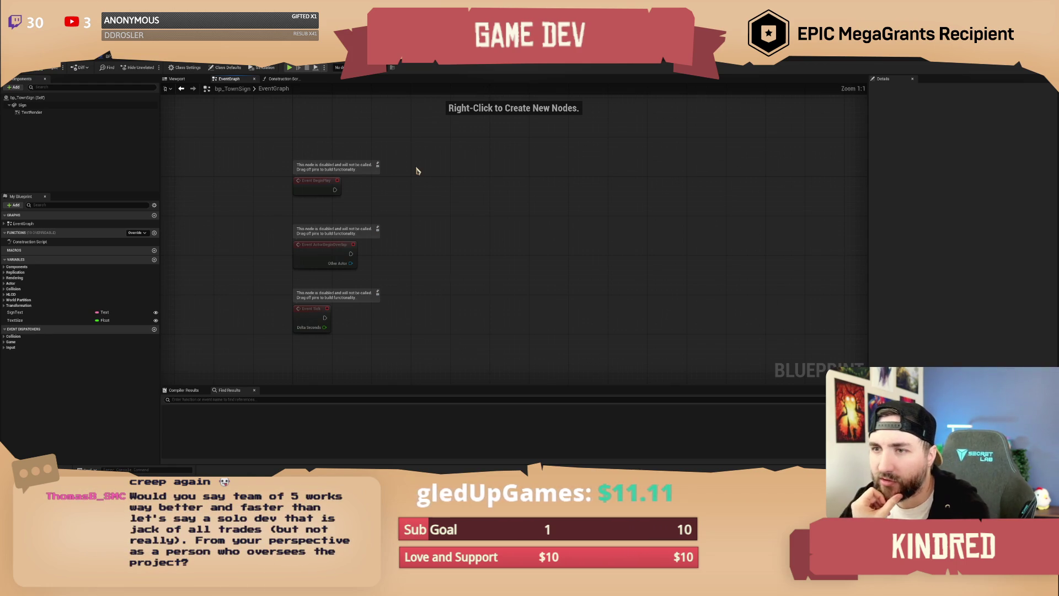
left_click_drag(426, 197, 444, 206)
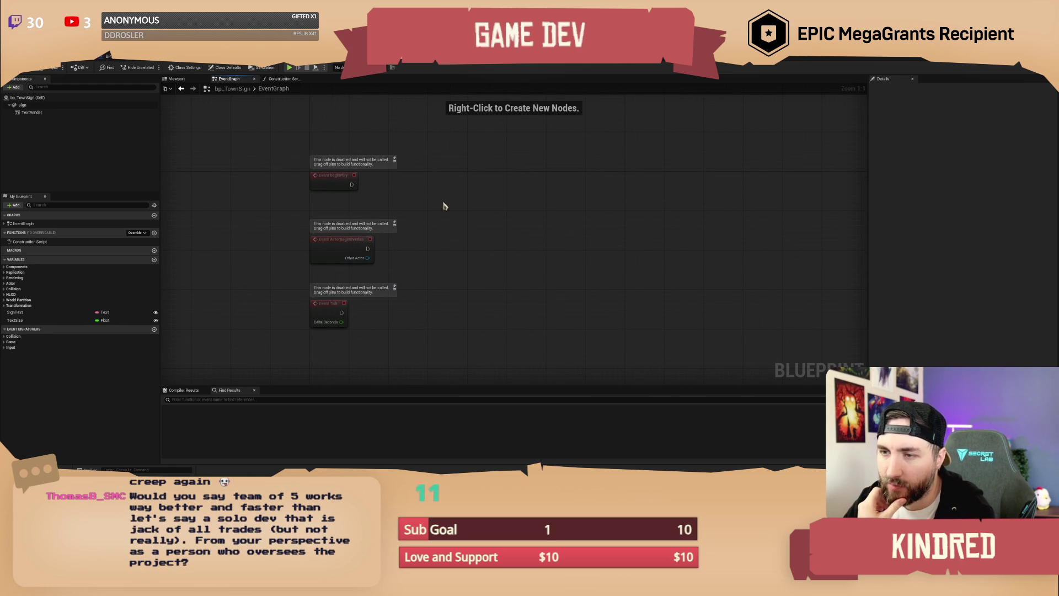
left_click_drag(445, 206, 394, 203)
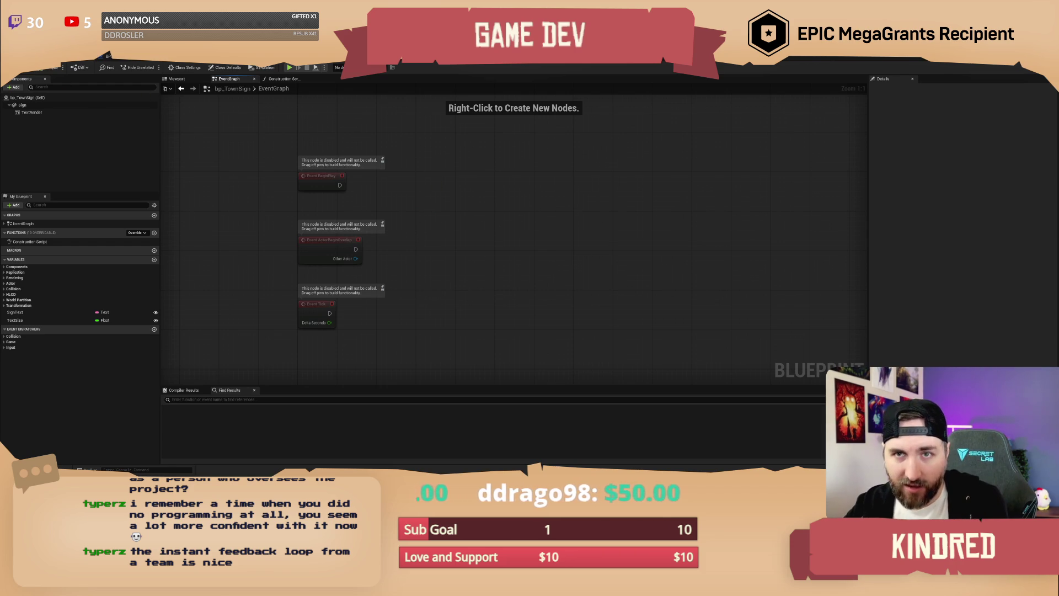
Back in the desert level, speed up the camera and fly up over the canyon toward the river.
key("alt+Tab")
key("w")
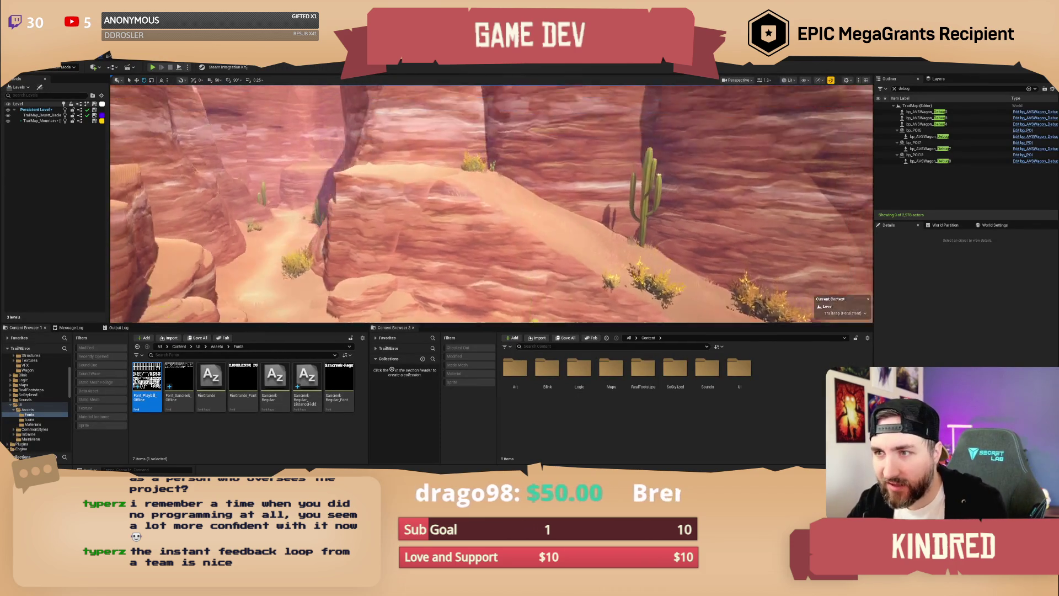
key("w")
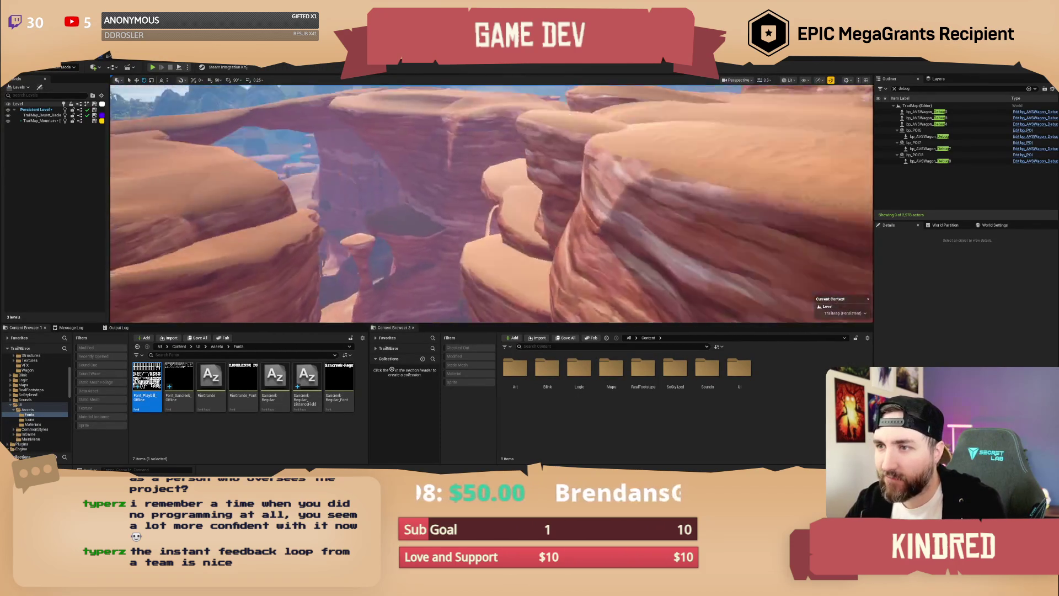
key("w")
scroll(491, 203, "up", 2)
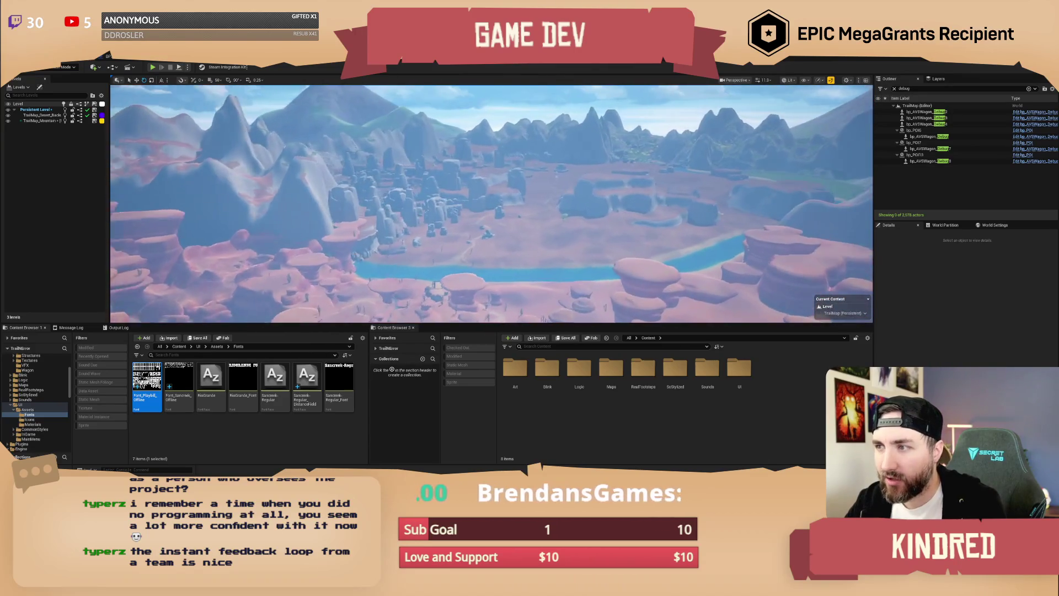
key("w")
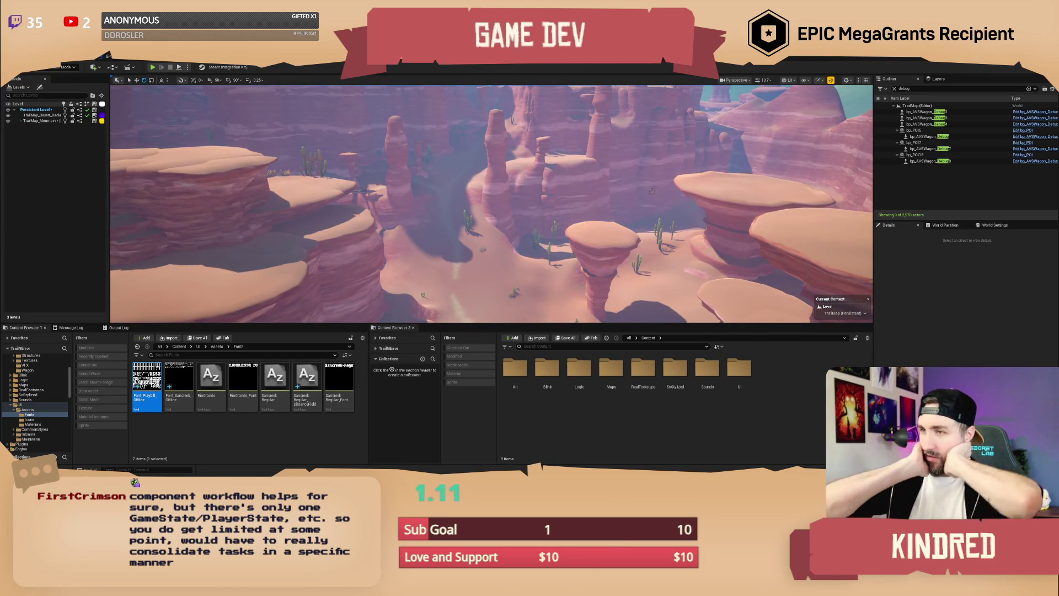
In bp_TownSign, rotate the TextRender about 90° so the text faces outward from the sign.
left_click(579, 72)
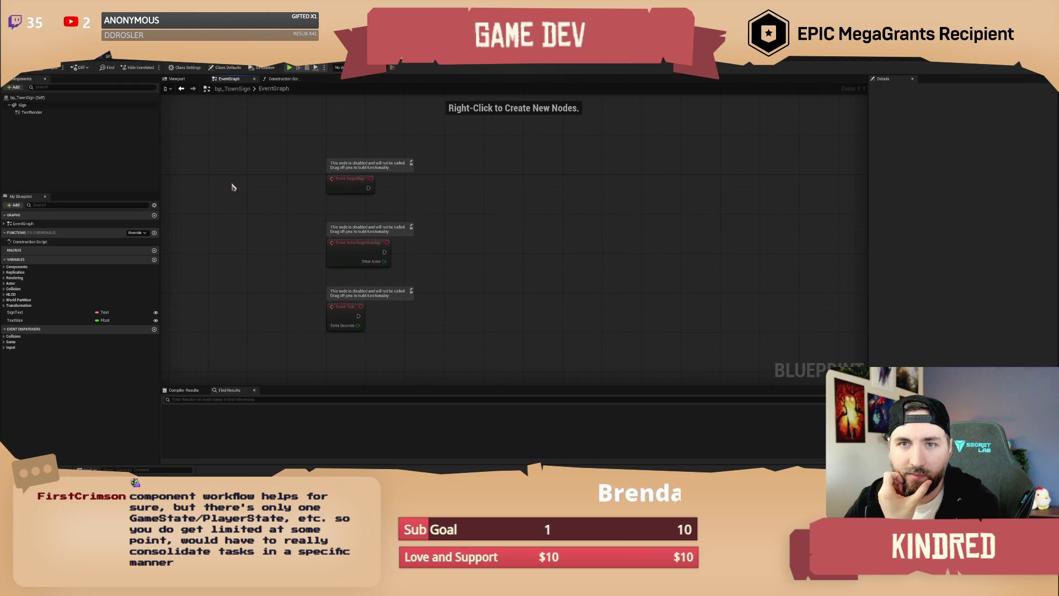
left_click(31, 112)
left_click(176, 79)
key("e")
left_click_drag(375, 121, 276, 102)
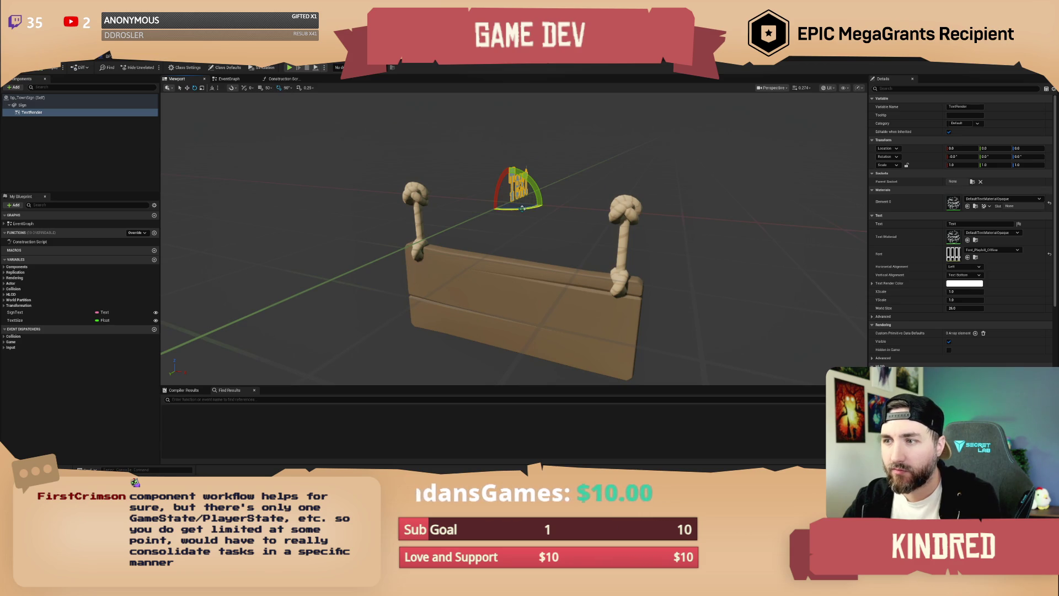
mouse_move(522, 208)
left_mouse_down()
mouse_move(546, 205)
mouse_move(555, 298)
left_mouse_up()
key("w")
key("f")
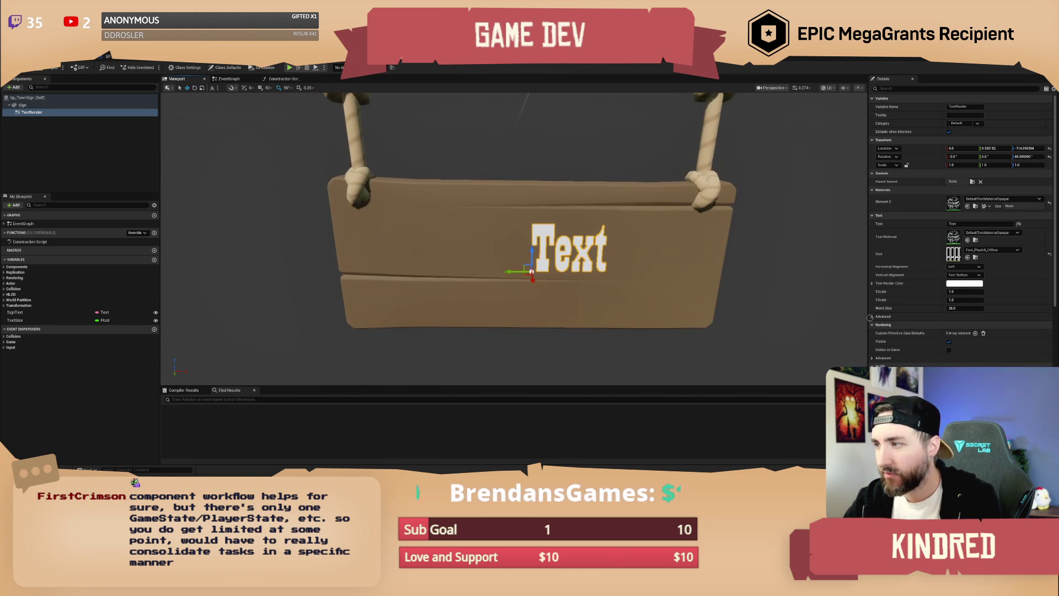
Centre the text's vertical and horizontal alignment and raise it slightly on the board.
left_click(965, 275)
left_click(971, 283)
left_click(964, 267)
left_click(962, 280)
key("f")
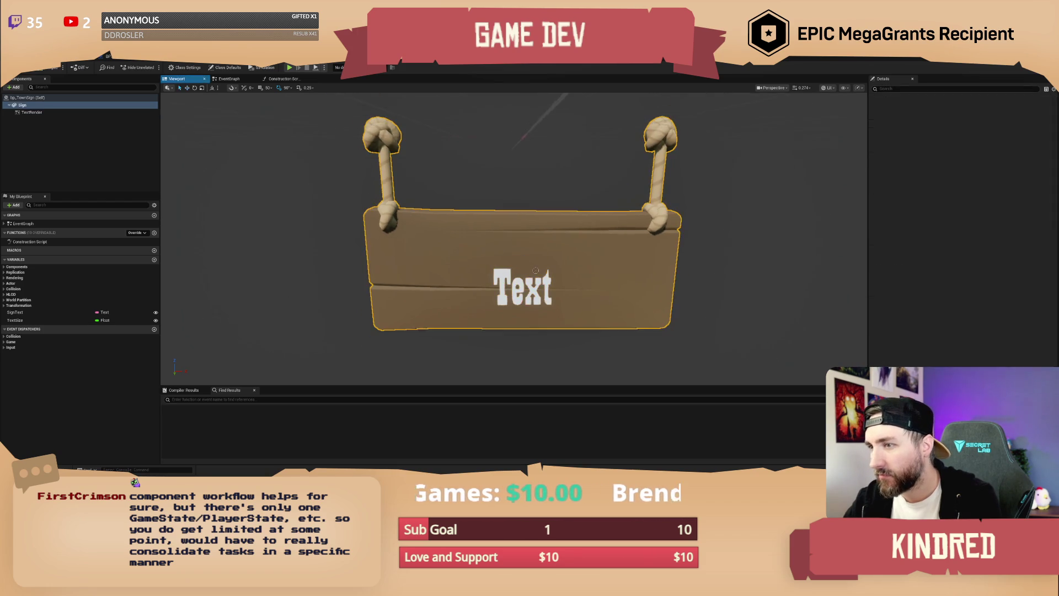
left_click_drag(523, 264, 524, 248)
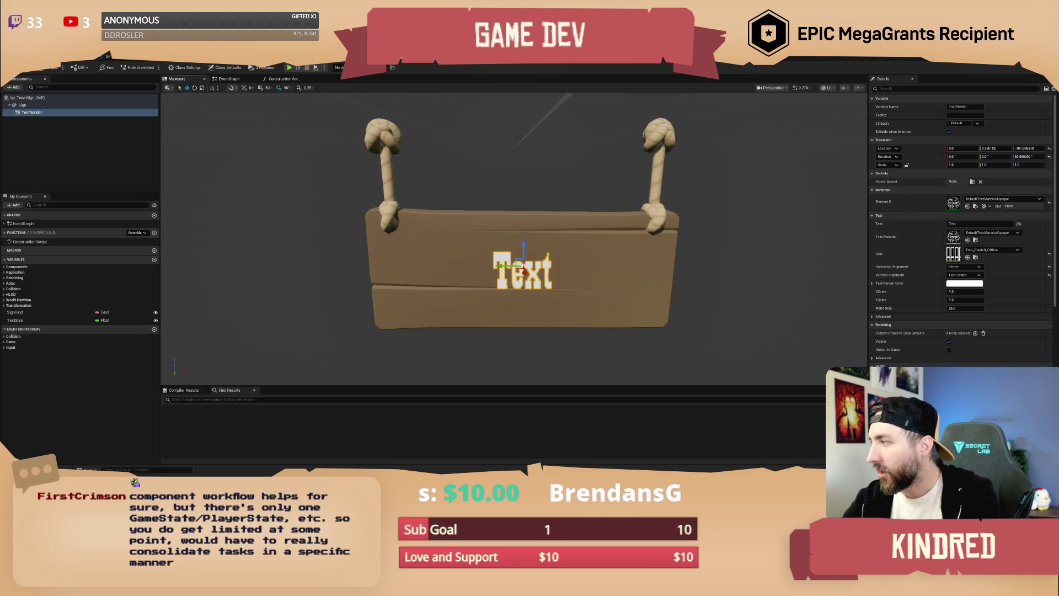
key("alt+Tab")
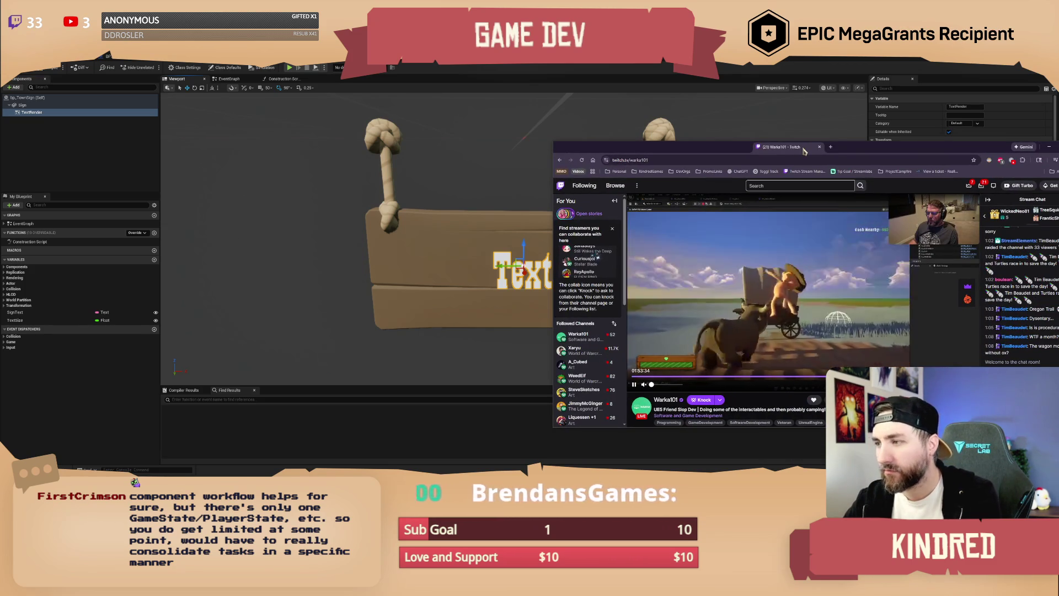
Nudge the Twitch browser window aside, then bring the Unreal editor back to the front.
left_click_drag(800, 150, 780, 146)
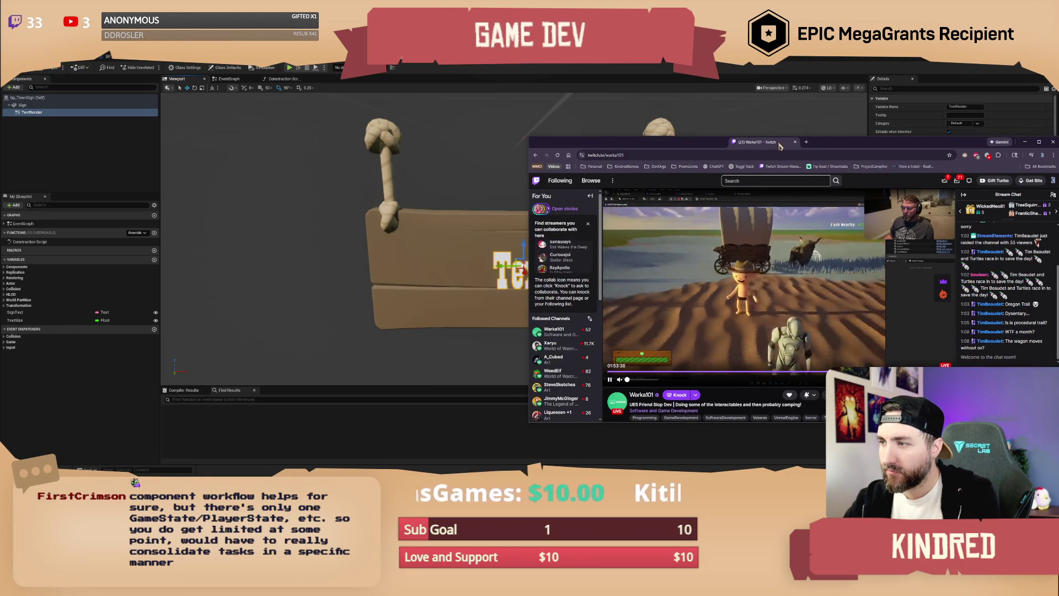
key("alt+Tab")
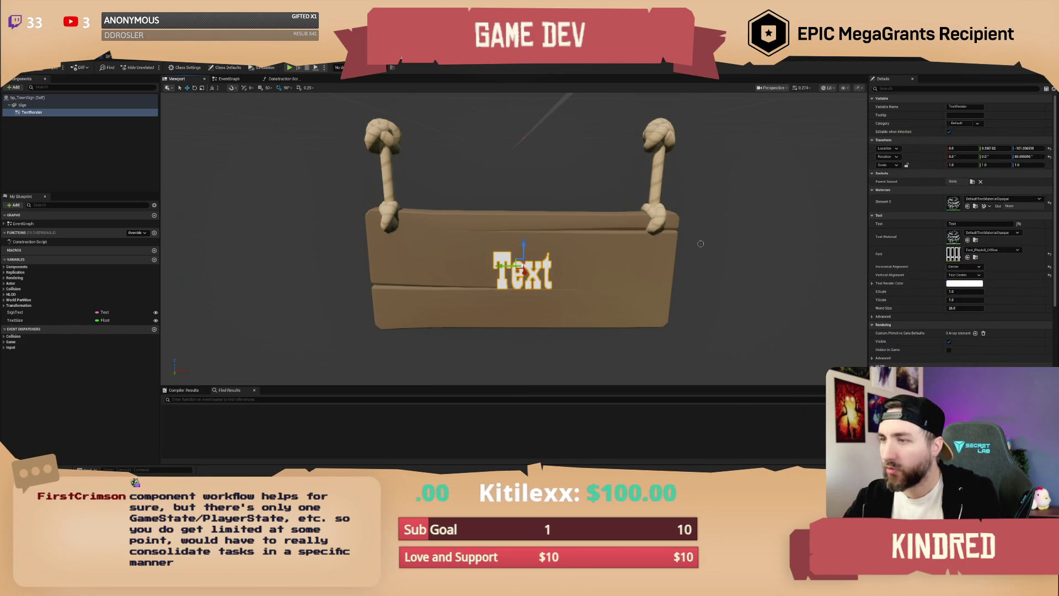
Set the TextRender's Text Render Color to an orange shade in the Color Picker.
left_click_drag(686, 239, 702, 282)
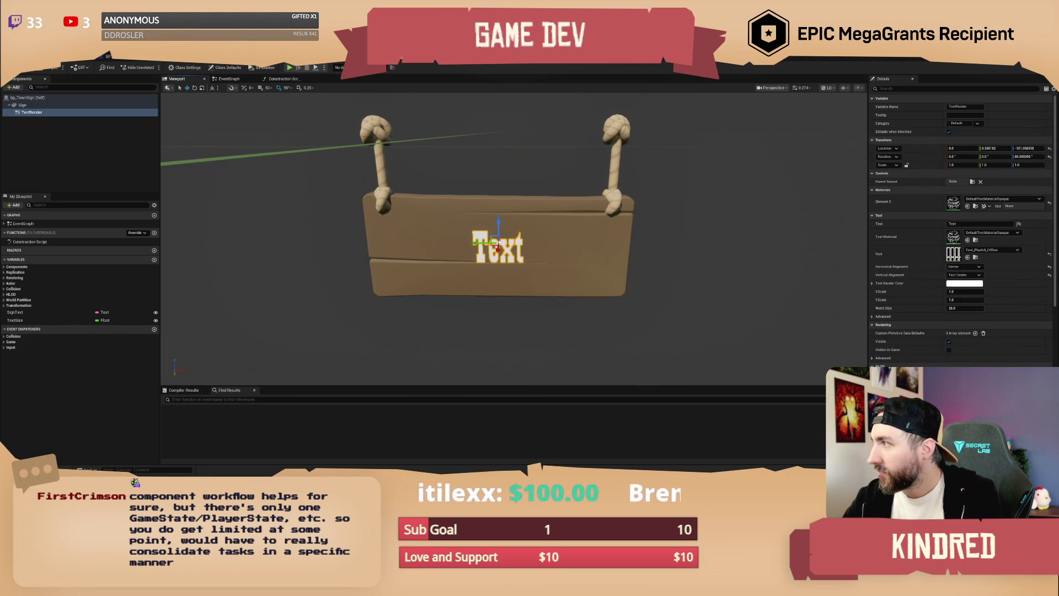
left_click_drag(513, 267, 538, 271)
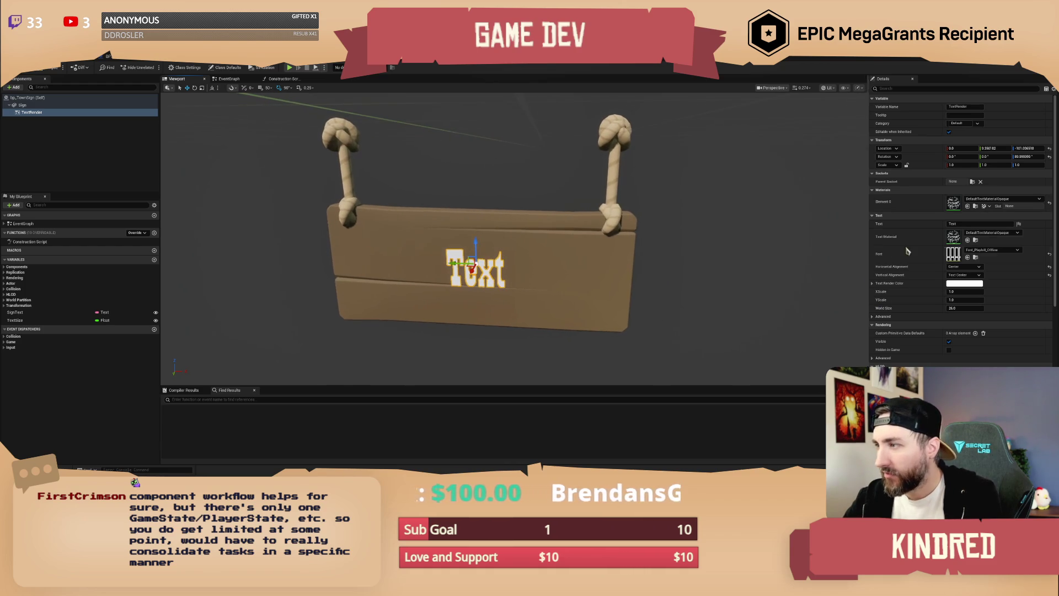
left_click(972, 283)
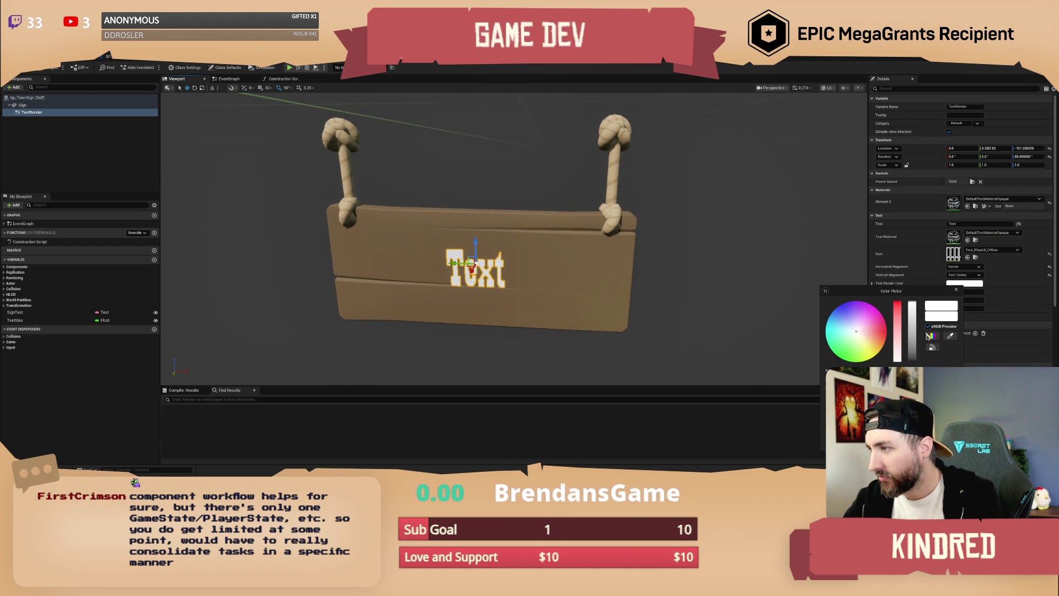
left_click(880, 343)
left_click_drag(881, 344, 883, 344)
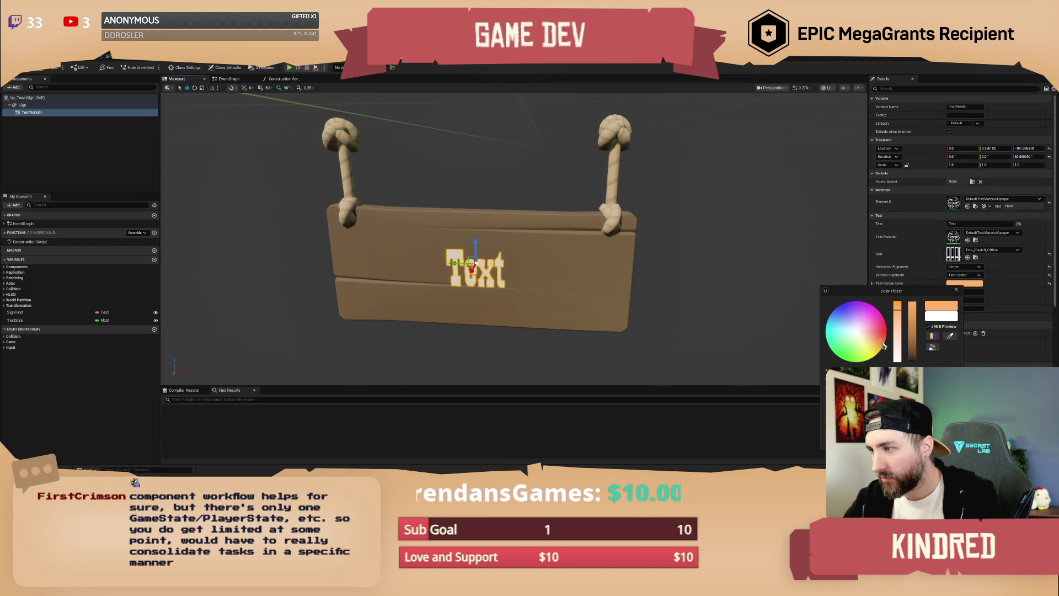
left_click(884, 345)
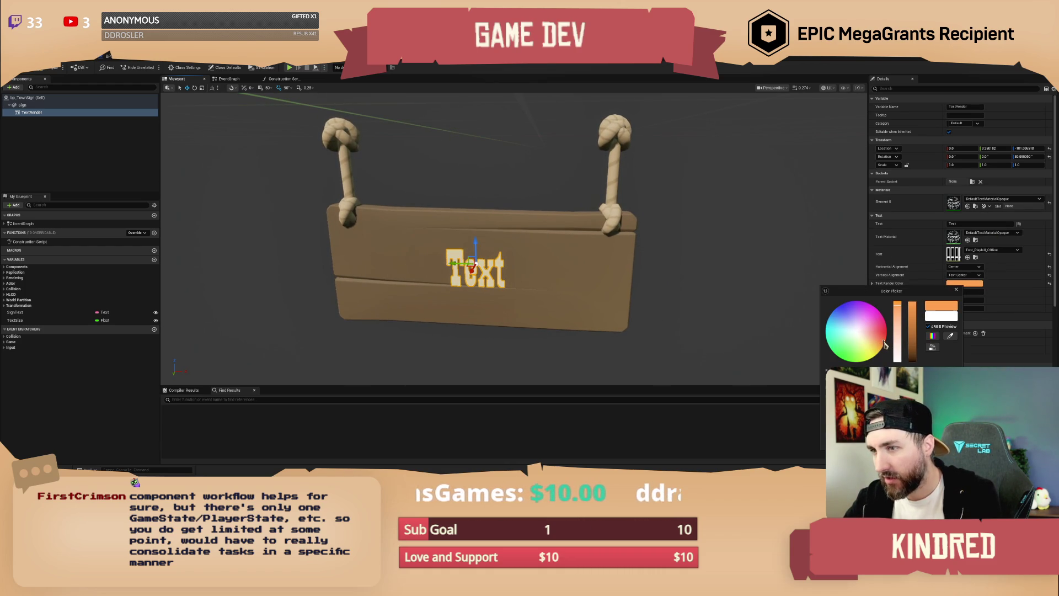
left_click(689, 165)
Increase the TextRender's World Size to slightly above 26.
left_click_drag(690, 166, 684, 205)
left_click(31, 112)
key("f")
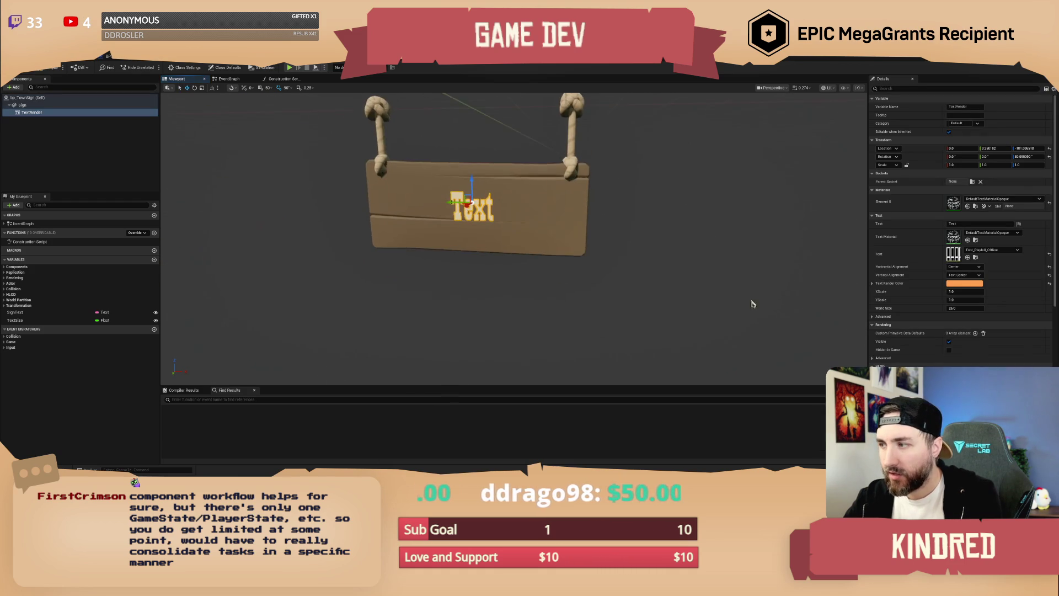
left_click_drag(952, 307, 967, 308)
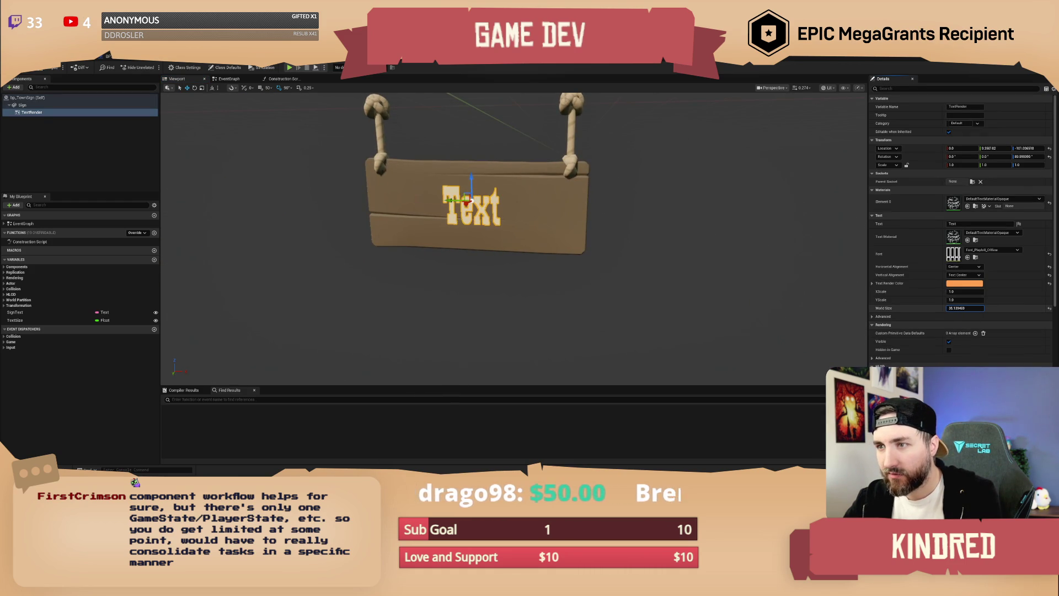
left_click_drag(662, 248, 662, 232)
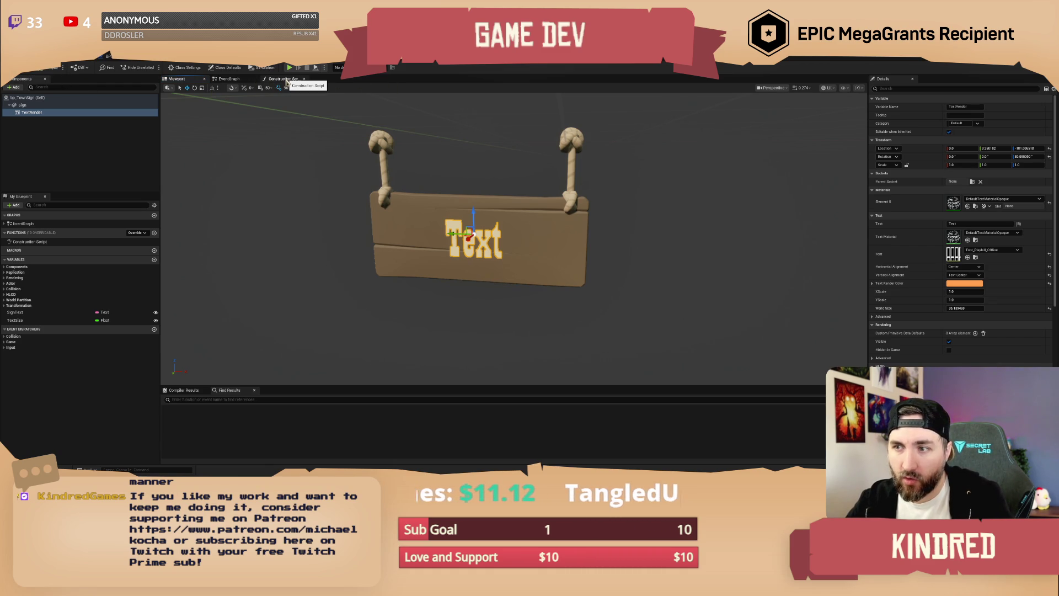
In the Construction Script, add a TextRender reference and a Set Text node fed by Sign Text.
left_click(284, 79)
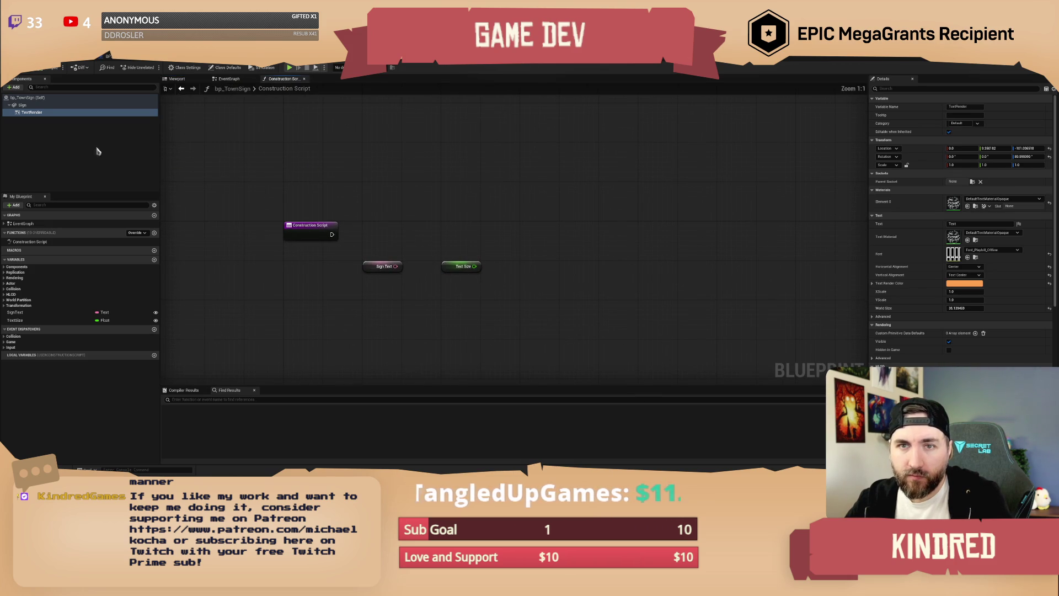
left_click_drag(33, 113, 482, 206)
left_click(444, 189)
type("set")
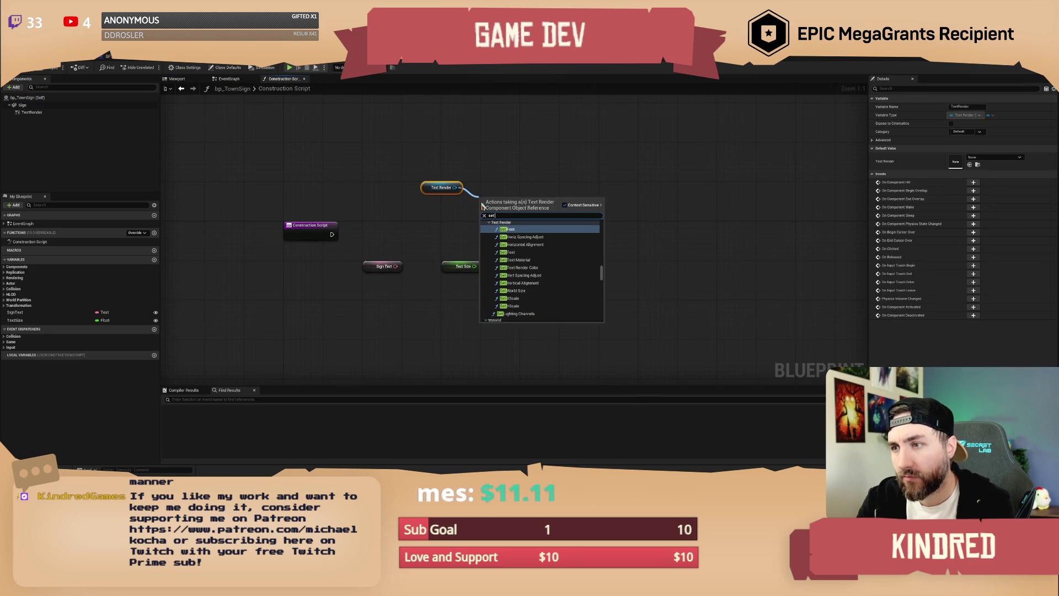
type(" text")
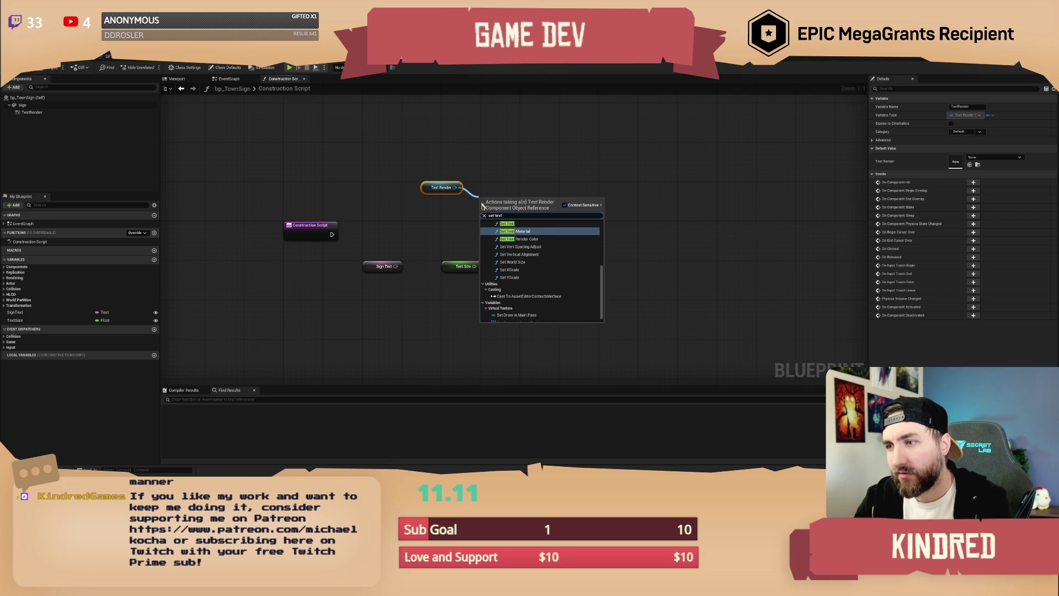
left_click(507, 223)
mouse_move(481, 233)
left_mouse_down()
mouse_move(408, 271)
mouse_move(395, 266)
left_mouse_up()
left_click_drag(482, 215, 332, 234)
left_click_drag(493, 220, 460, 234)
right_click(453, 201)
left_click_drag(431, 188, 518, 255)
left_click_drag(462, 223, 431, 228)
Add a Set World Size node driven by Text Size, then preview the sign reading 'Shop'.
mouse_move(372, 209)
left_mouse_down()
mouse_move(474, 218)
mouse_move(459, 213)
mouse_move(436, 230)
mouse_move(408, 231)
mouse_move(413, 265)
mouse_move(513, 227)
left_mouse_up()
type("set world")
key("Return")
left_click(474, 235)
left_click_drag(377, 265, 455, 265)
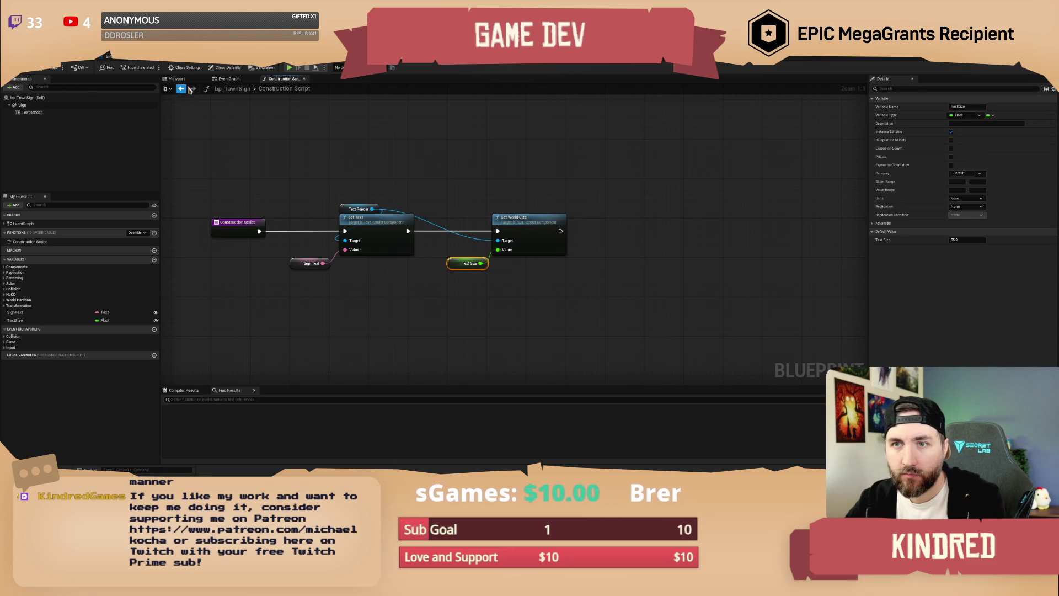
left_click(179, 79)
left_click_drag(508, 220, 528, 216)
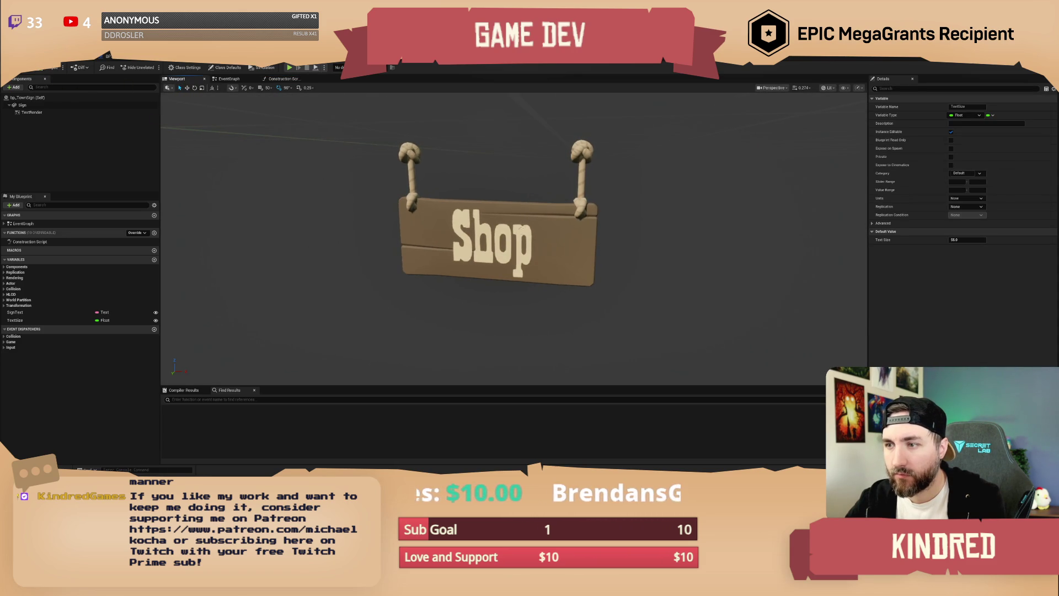
Set the TextRender component's World Size to 26.
left_click(32, 112)
left_click_drag(972, 310, 942, 320)
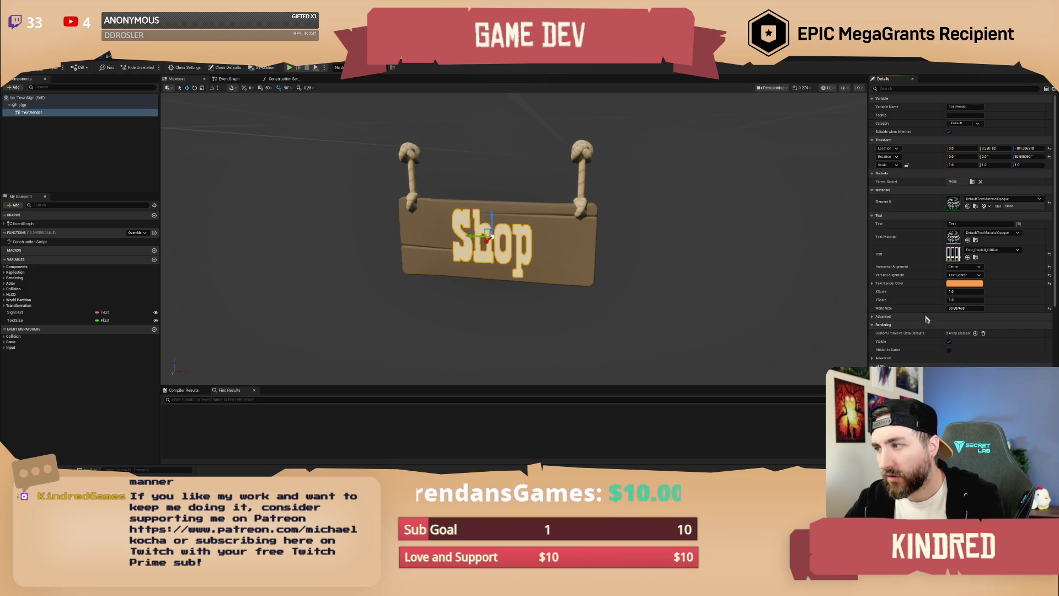
left_click(965, 308)
type("26")
key("Return")
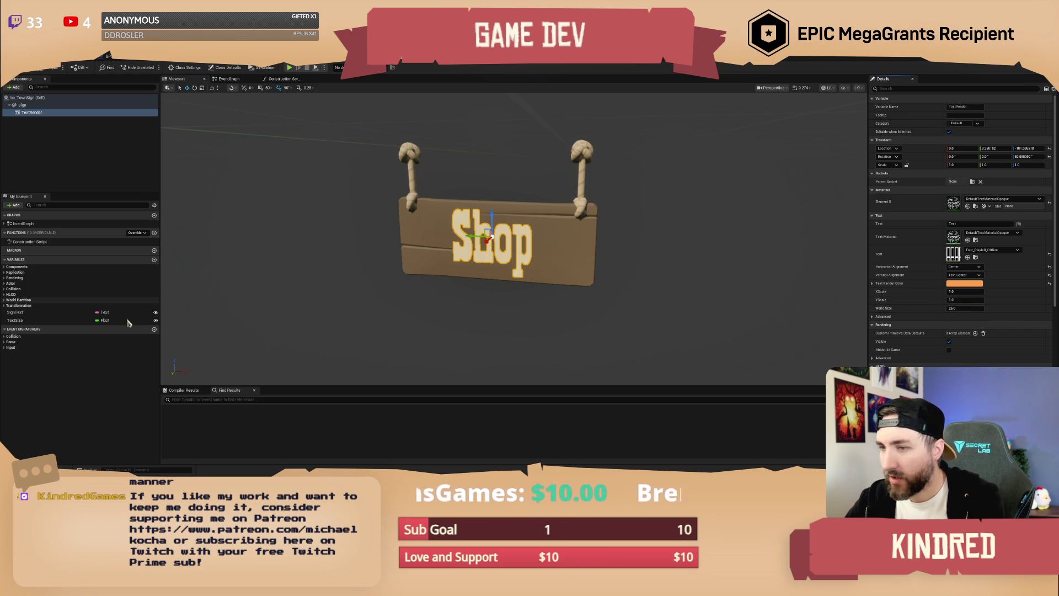
Give the Text Size variable a default value of 40.
left_click(111, 320)
left_click(967, 240)
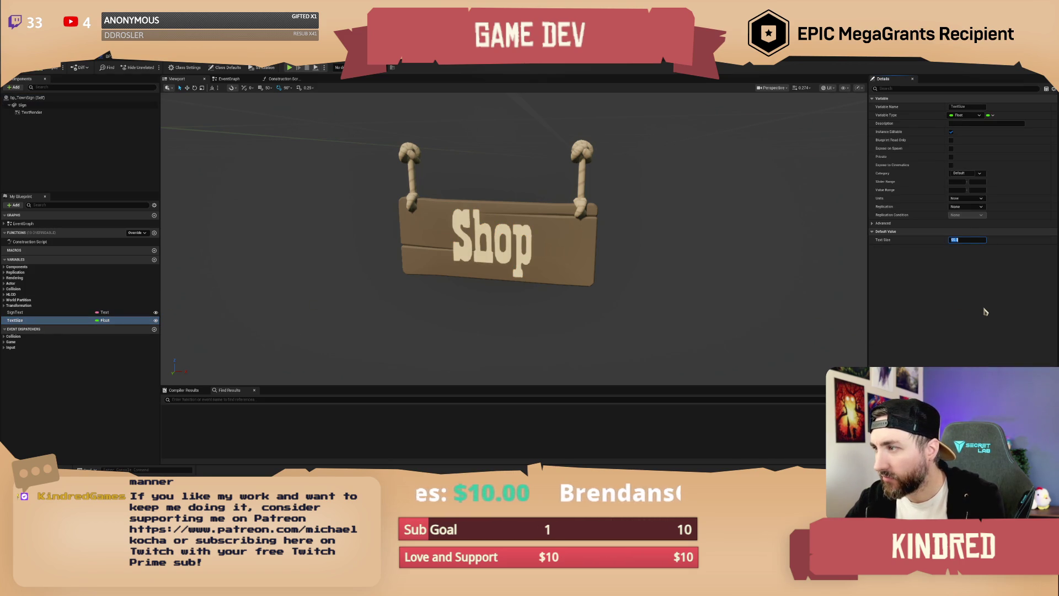
type("30")
key("Return")
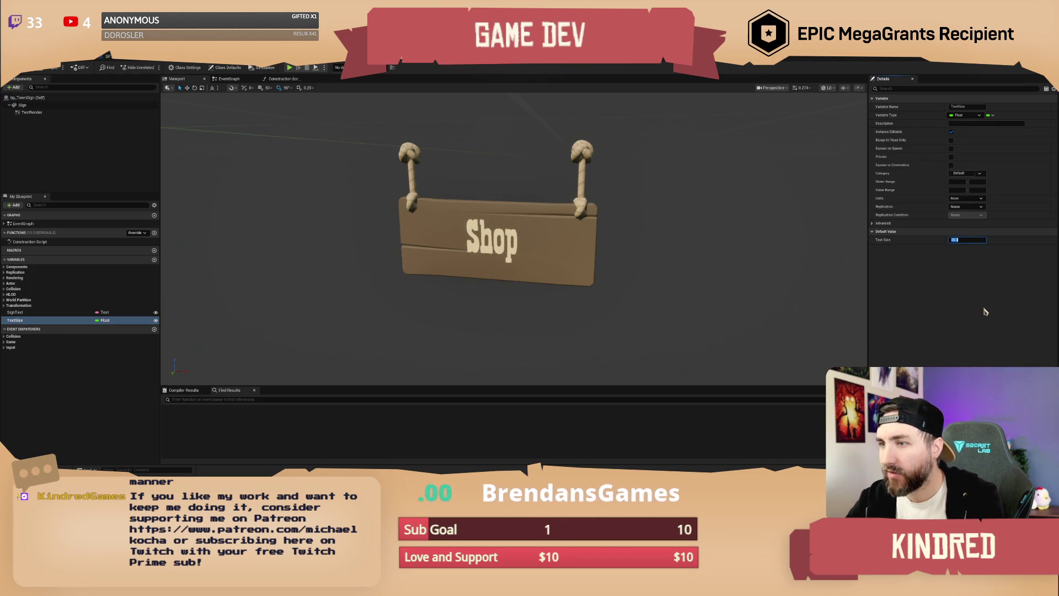
type("40")
key("Return")
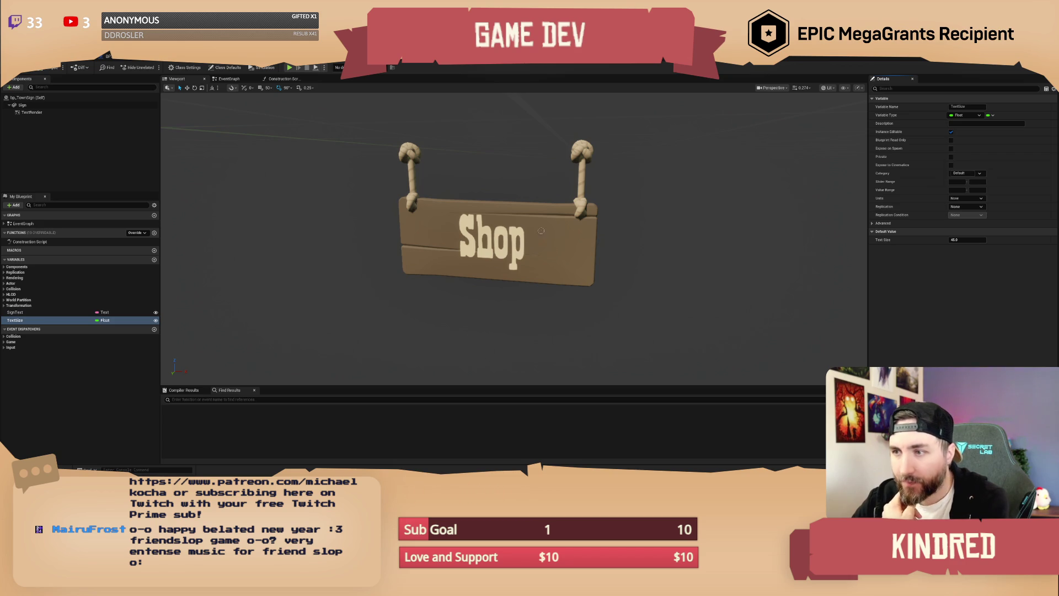
left_click(519, 231)
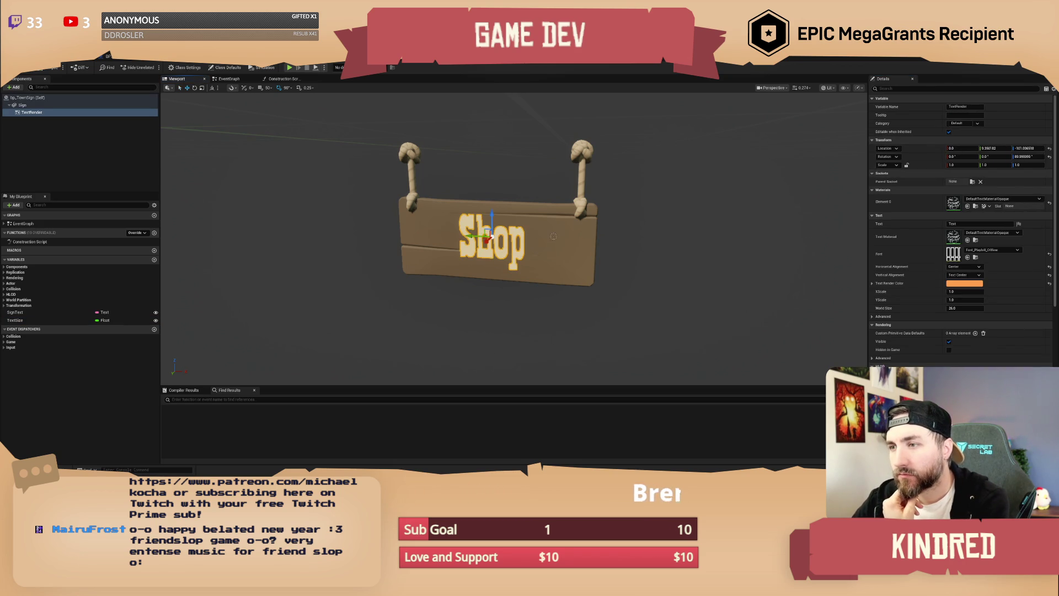
left_click(627, 254)
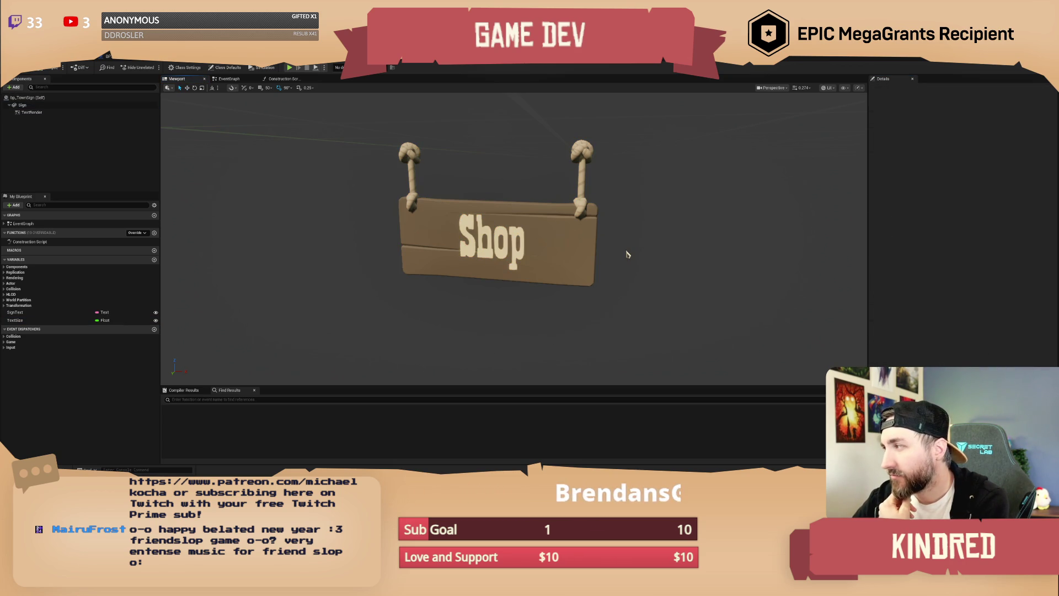
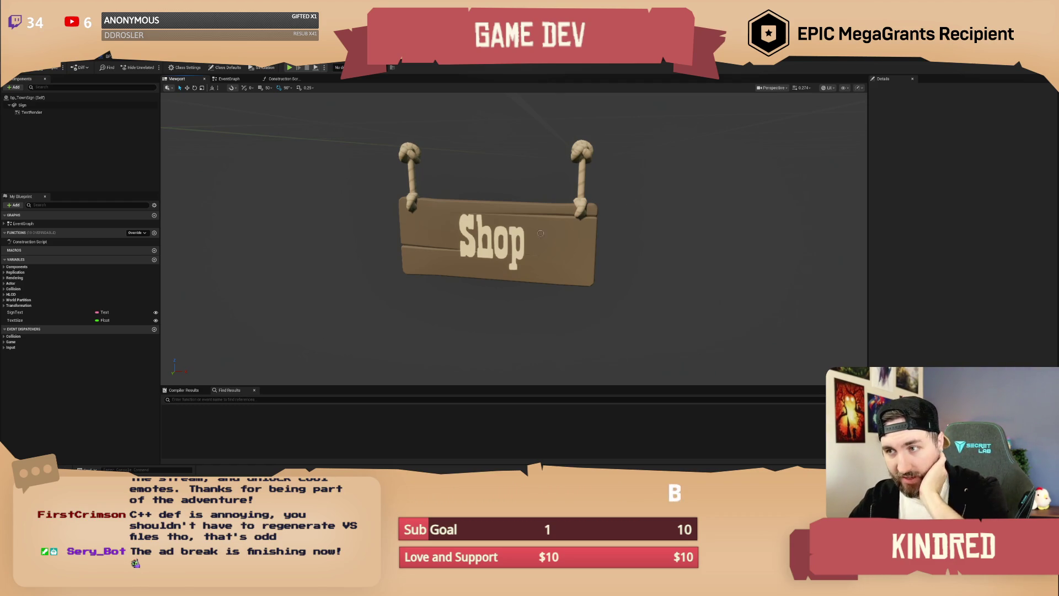
Inspect bp_TownSign's Event Graph and Construction Script, then go back to the desert trail level.
left_click(509, 234)
mouse_move(509, 235)
left_mouse_down()
mouse_move(615, 213)
mouse_move(566, 239)
left_mouse_up()
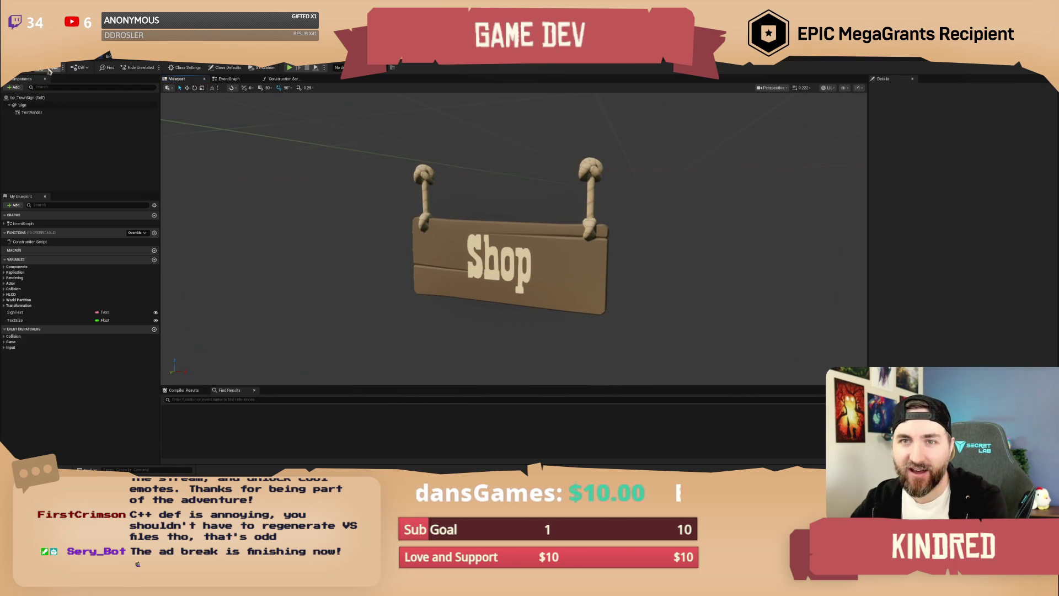
left_click(229, 78)
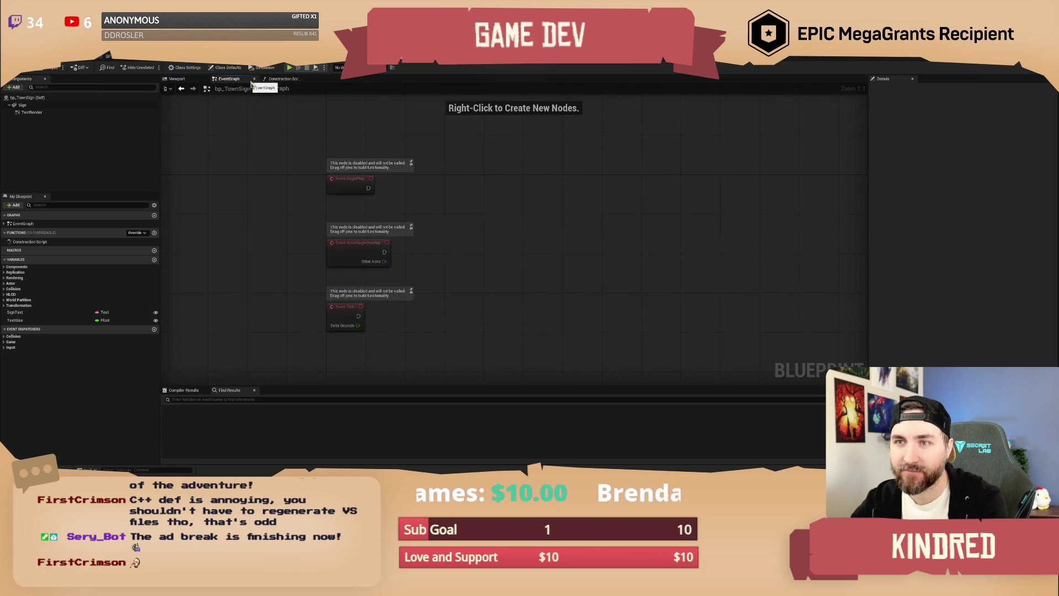
left_click(272, 80)
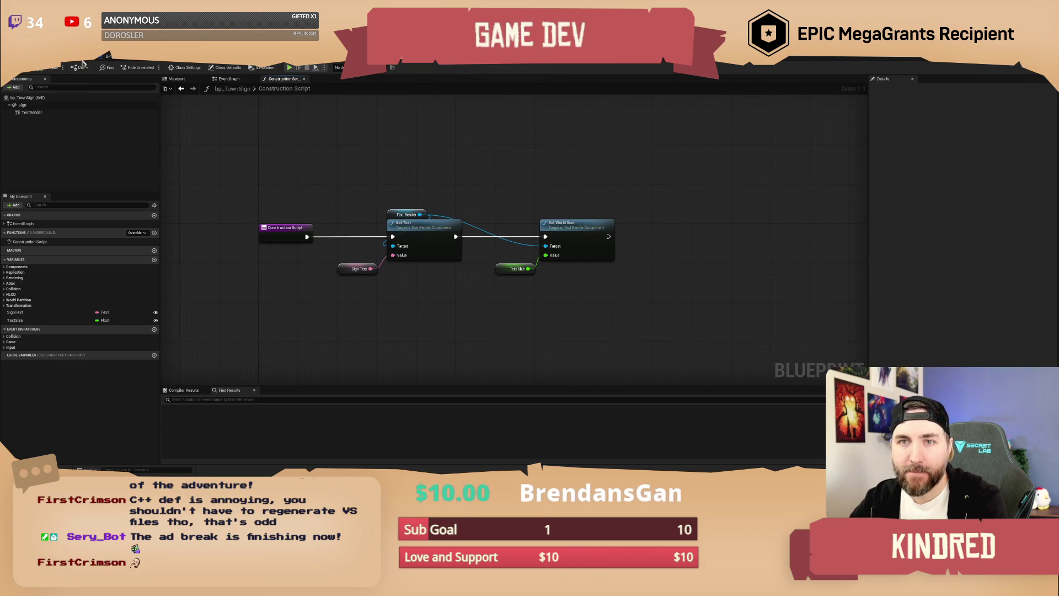
left_click(86, 62)
mouse_move(172, 112)
left_mouse_down()
mouse_move(215, 176)
mouse_move(270, 165)
mouse_move(303, 182)
mouse_move(303, 149)
mouse_move(273, 171)
mouse_move(262, 166)
mouse_move(582, 81)
left_mouse_up()
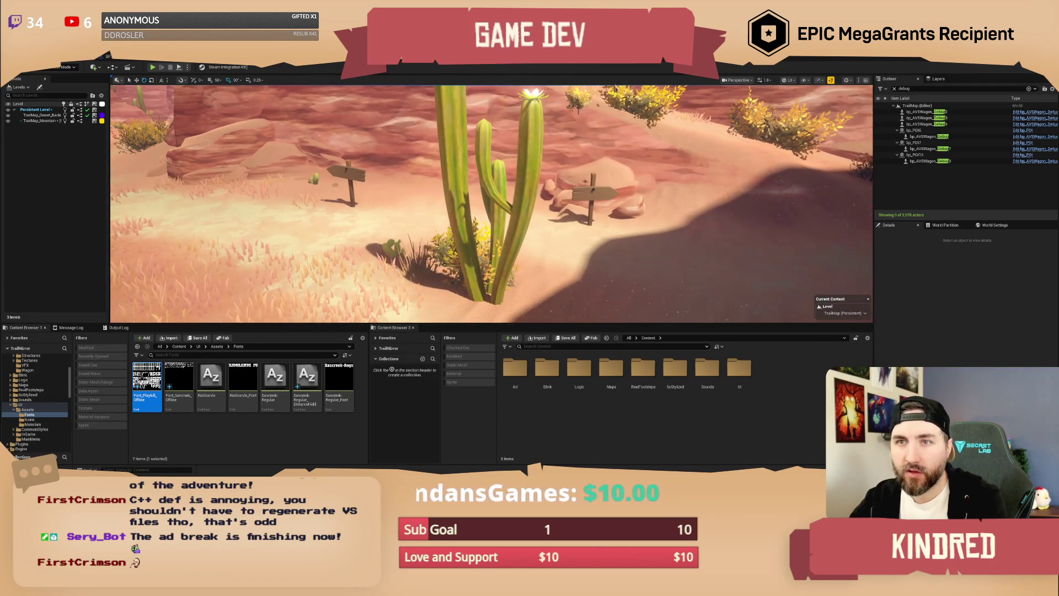
Search the content for 'sign' and replace the left signpost with bp_Sign_Trail_Left.
left_click(595, 196)
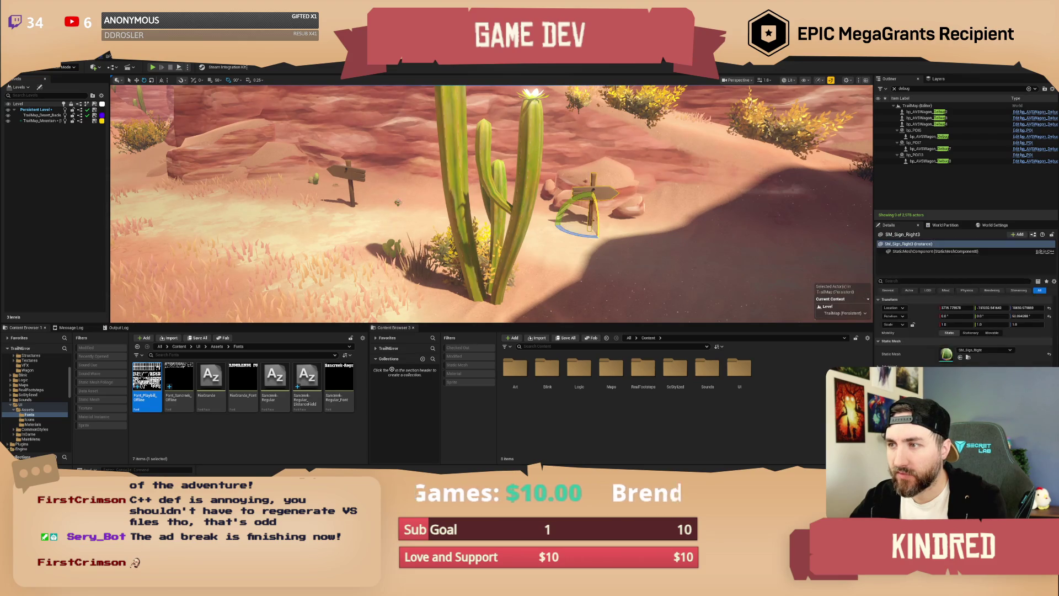
left_click(347, 174, "ctrl")
left_click(569, 347)
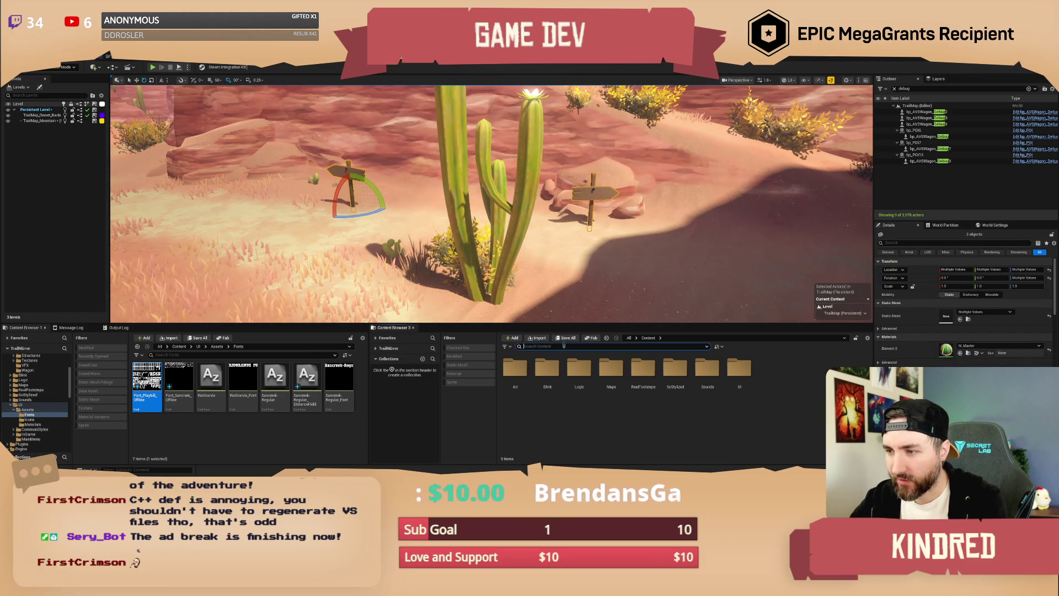
type("sign")
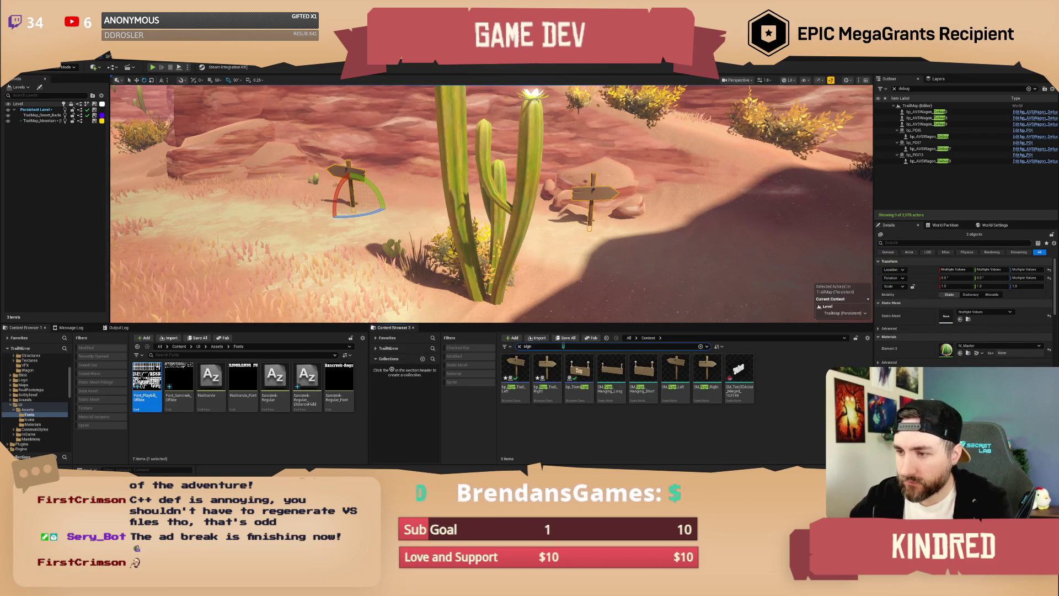
left_click(519, 375)
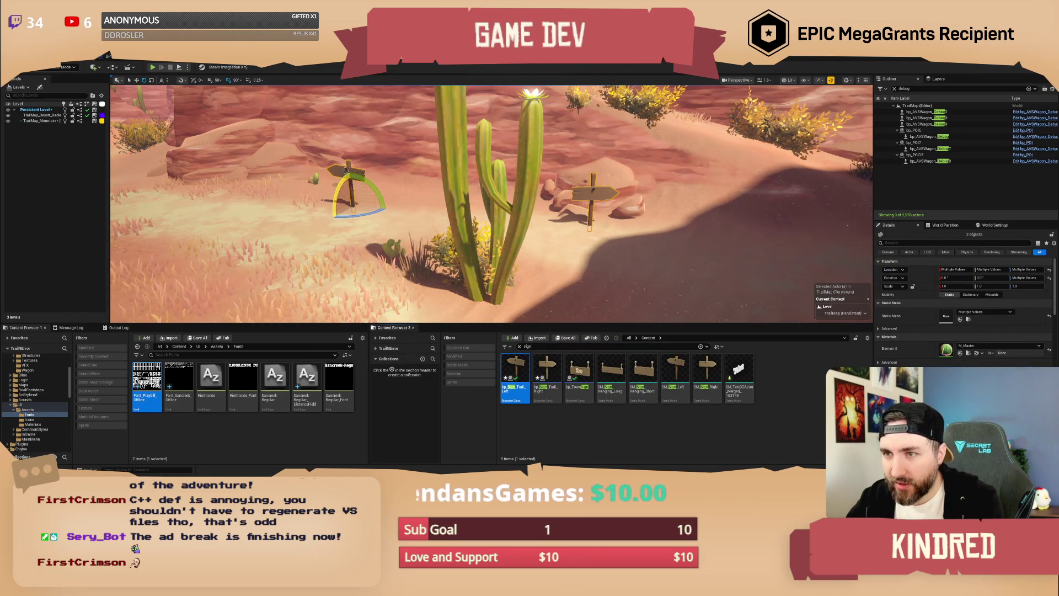
left_click(346, 170)
right_click(346, 170)
mouse_move(406, 231)
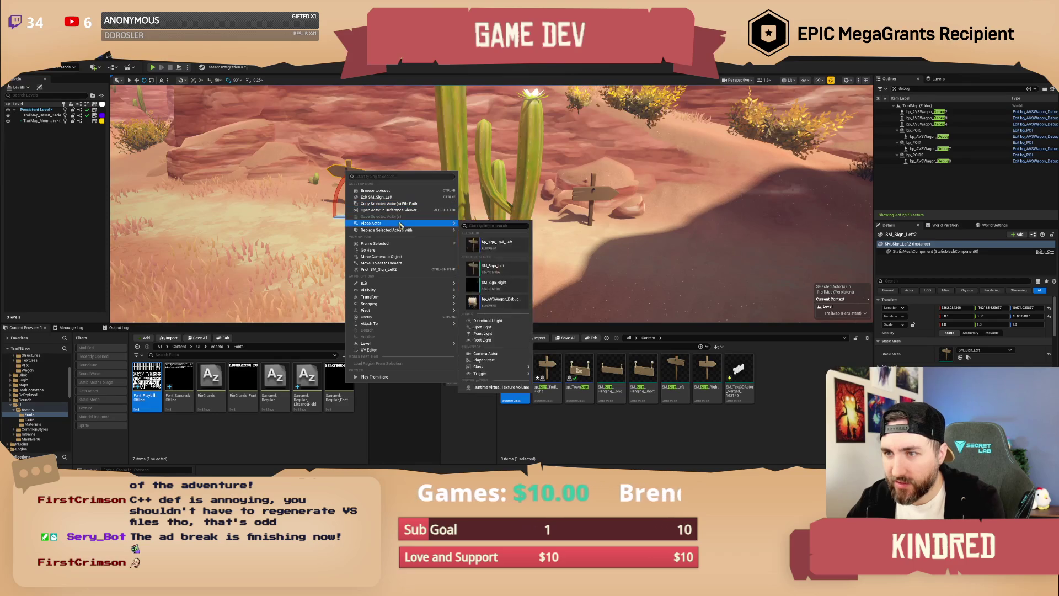
left_click(502, 265)
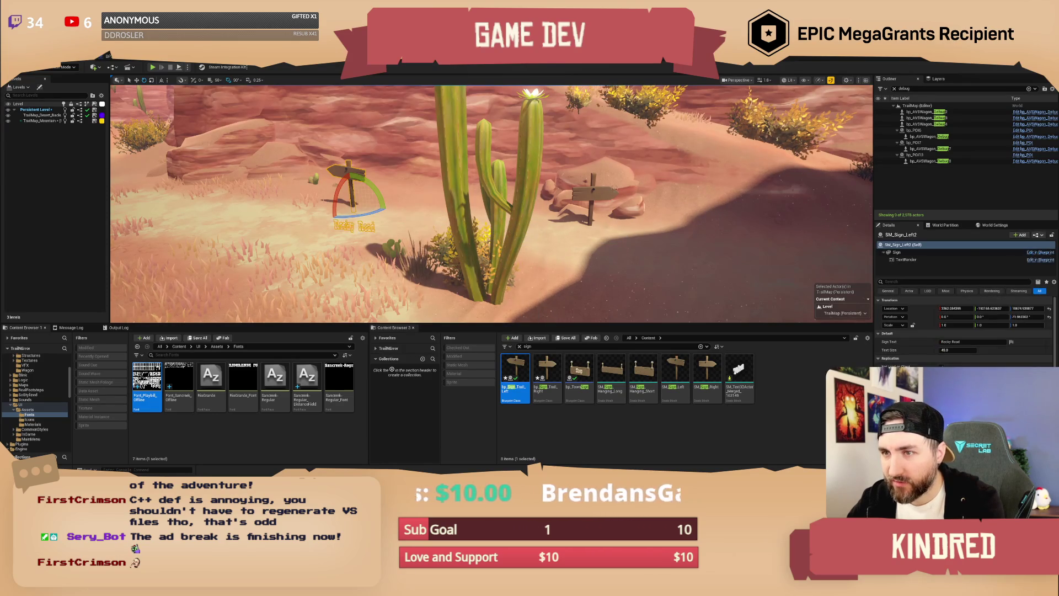
Replace the right signpost with bp_Sign_Trail_Right.
left_click(603, 193)
left_click(546, 378)
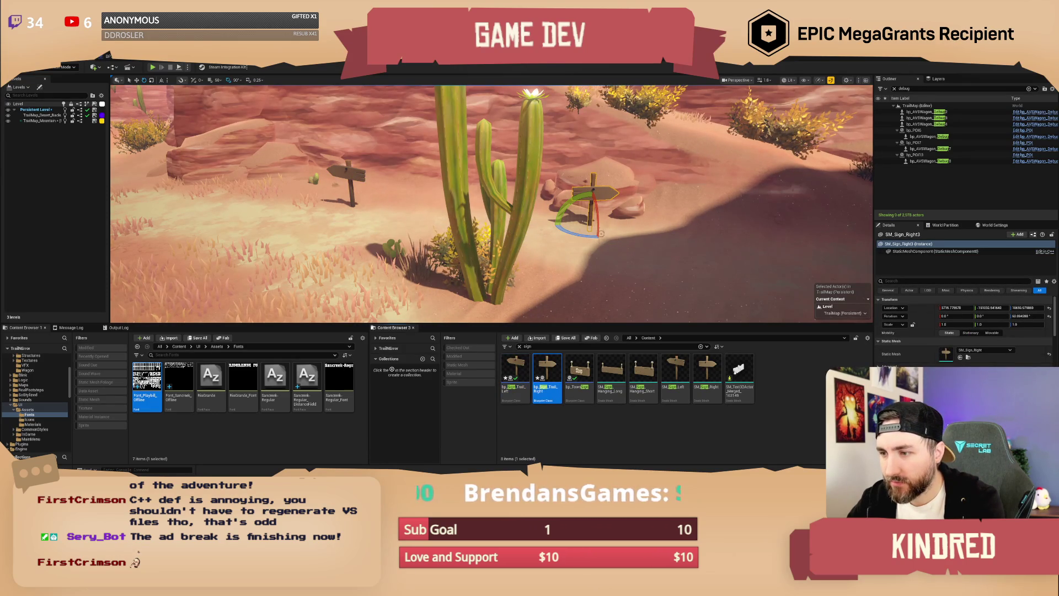
right_click(600, 194)
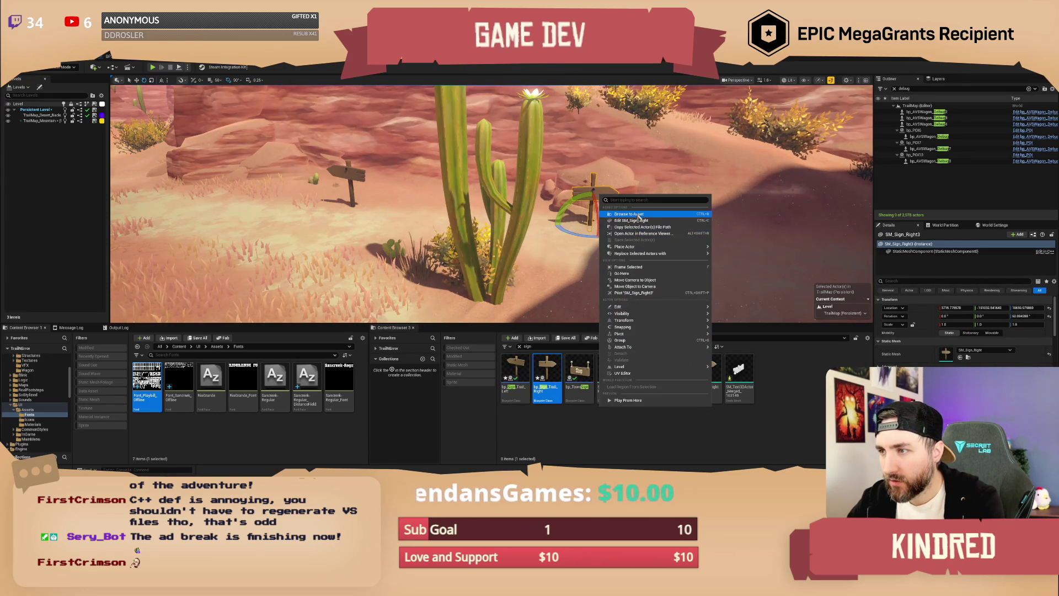
mouse_move(638, 257)
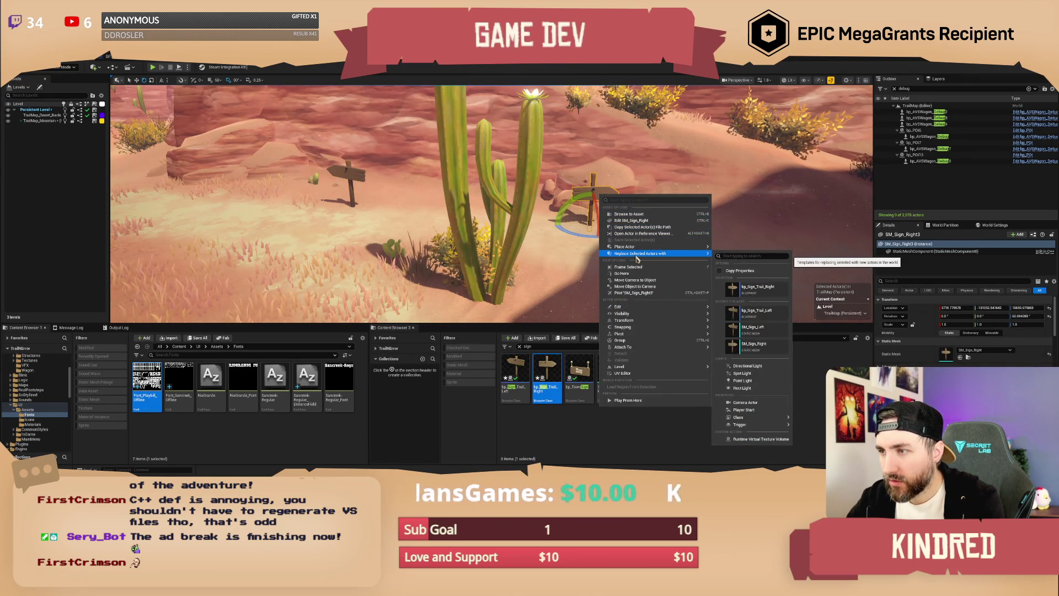
left_click(756, 288)
left_click_drag(629, 244, 633, 241)
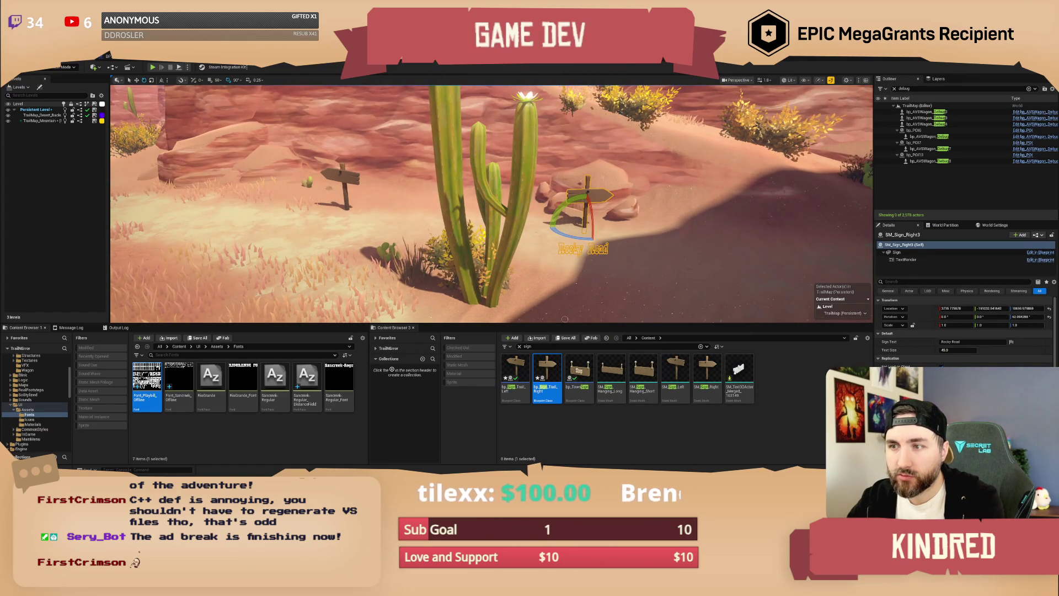
key("ctrl+e")
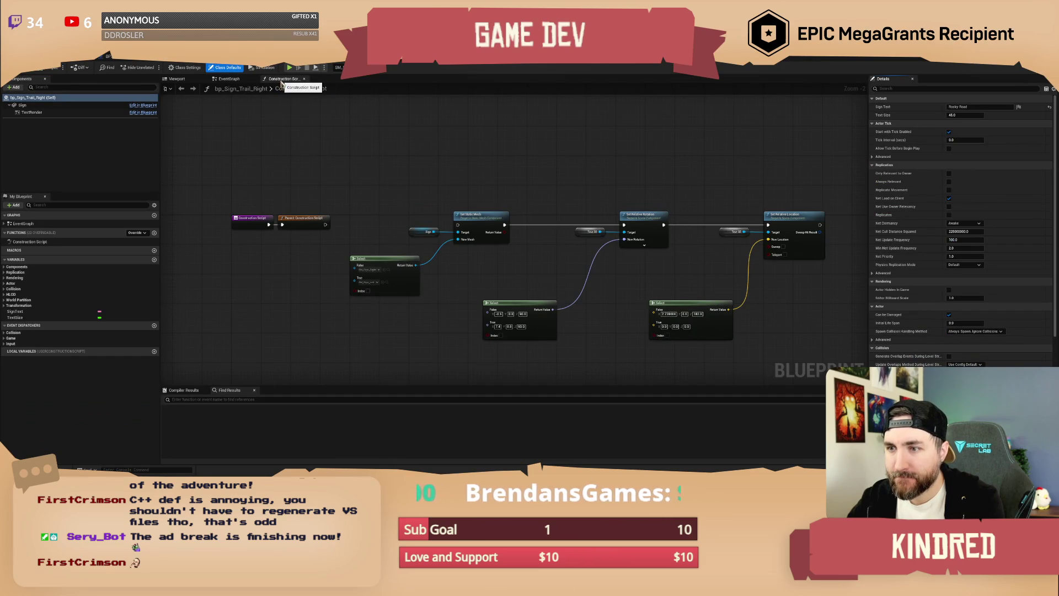
Look over bp_Sign_Trail_Right's construction script and event graph, then bring up its viewport.
scroll(386, 168, "up", 2)
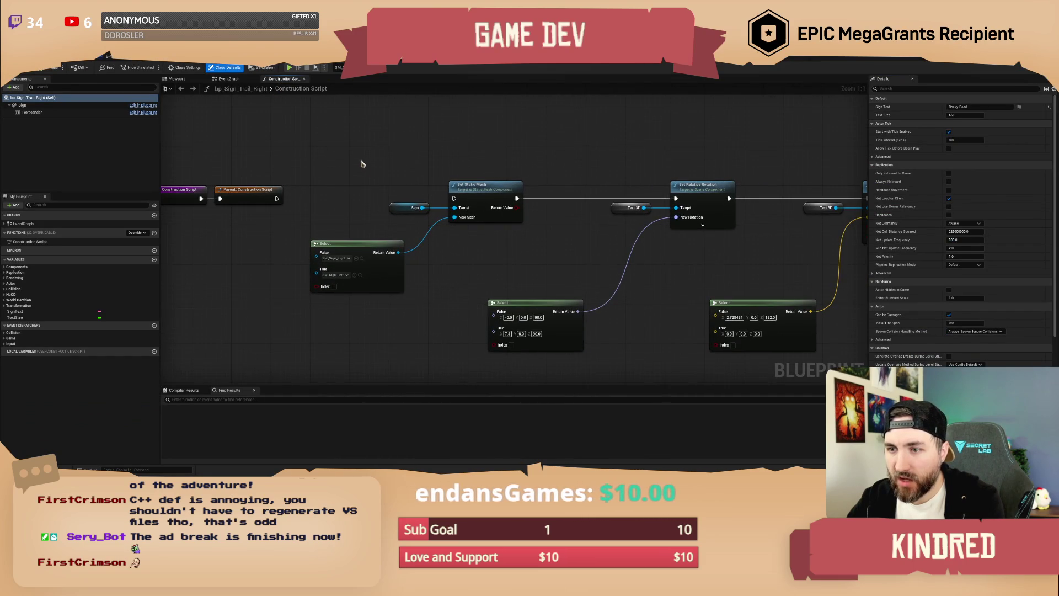
scroll(370, 174, "down", 1)
mouse_move(357, 182)
left_mouse_down()
mouse_move(362, 189)
mouse_move(370, 113)
left_mouse_up()
key("alt+Tab")
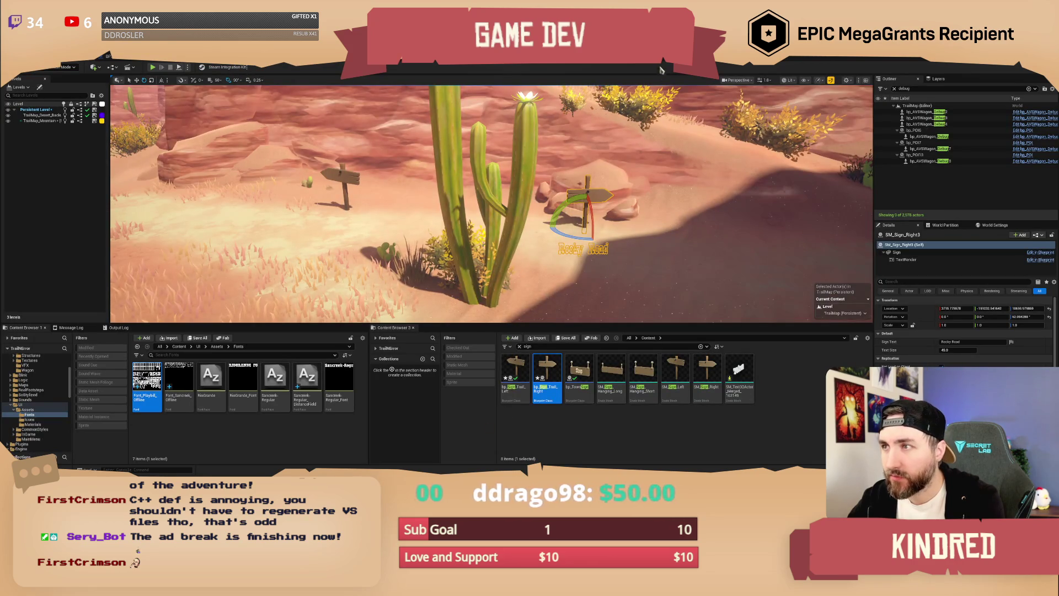
key("alt+Tab")
left_click(228, 79)
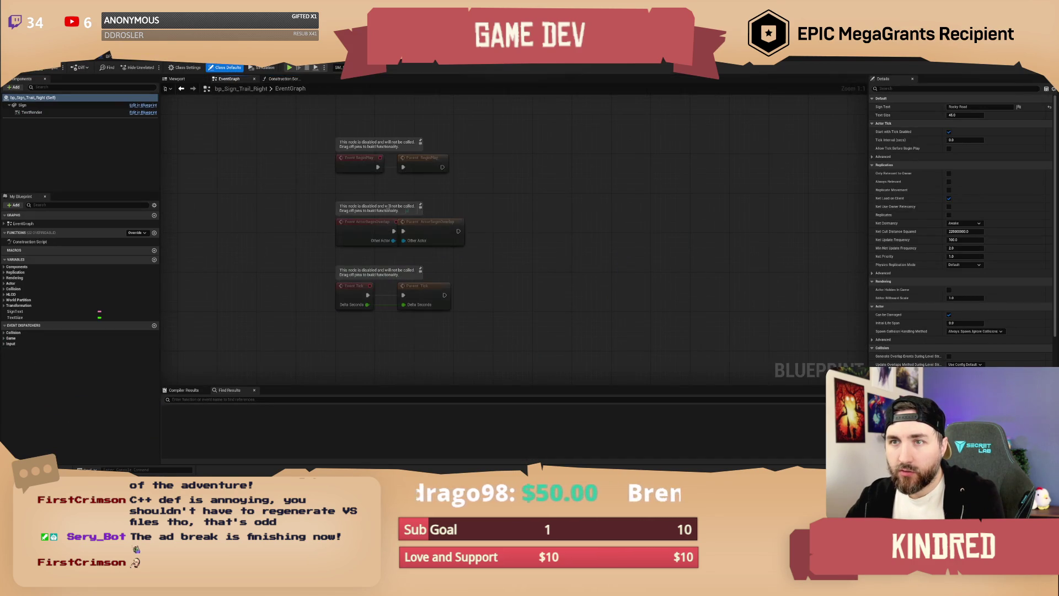
left_click(178, 79)
Raise the Rocky Road text onto the board and roll it slightly to match.
scroll(513, 237, "up", 5)
scroll(489, 303, "down", 5)
left_click(489, 303)
left_click_drag(489, 302, 488, 140)
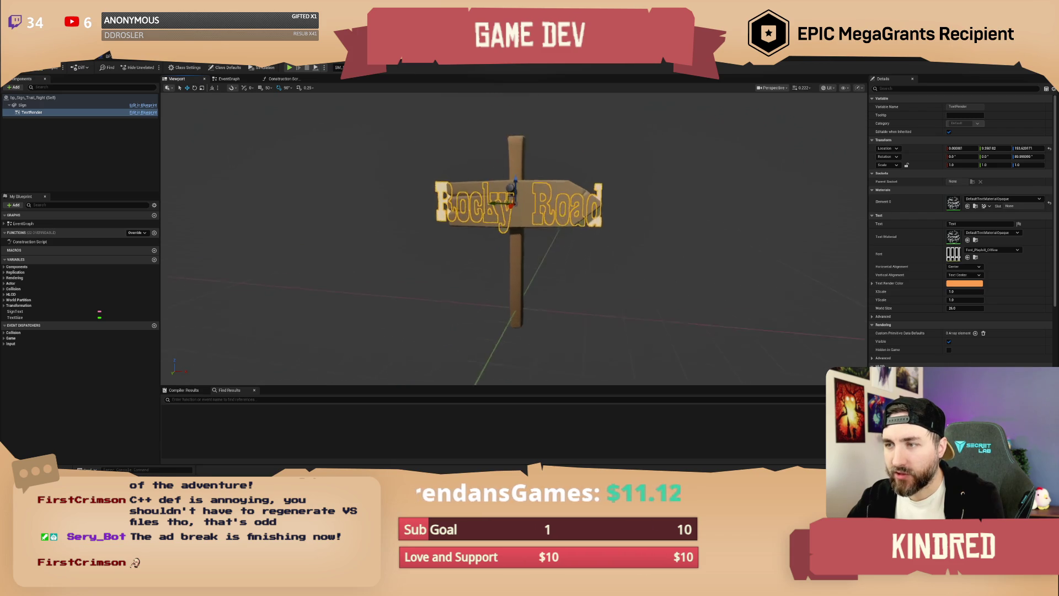
mouse_move(523, 235)
left_mouse_down()
mouse_move(493, 255)
mouse_move(532, 237)
left_mouse_up()
key("e")
key("f")
left_click(278, 87)
Try several TextSize default values (35, 20, 26) to shrink the Rocky Road text.
left_click(33, 317)
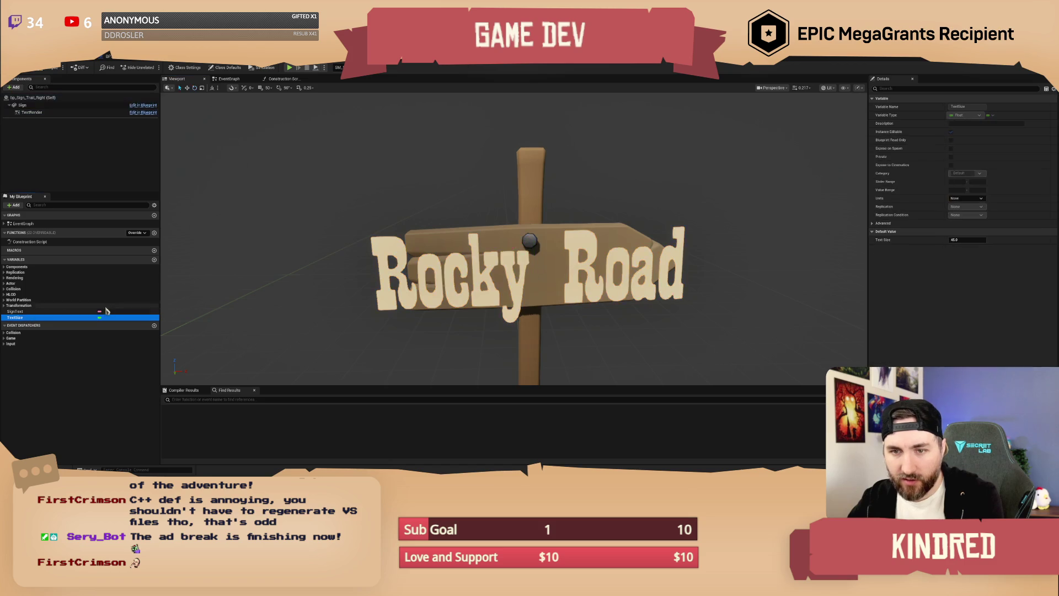
left_click(964, 240)
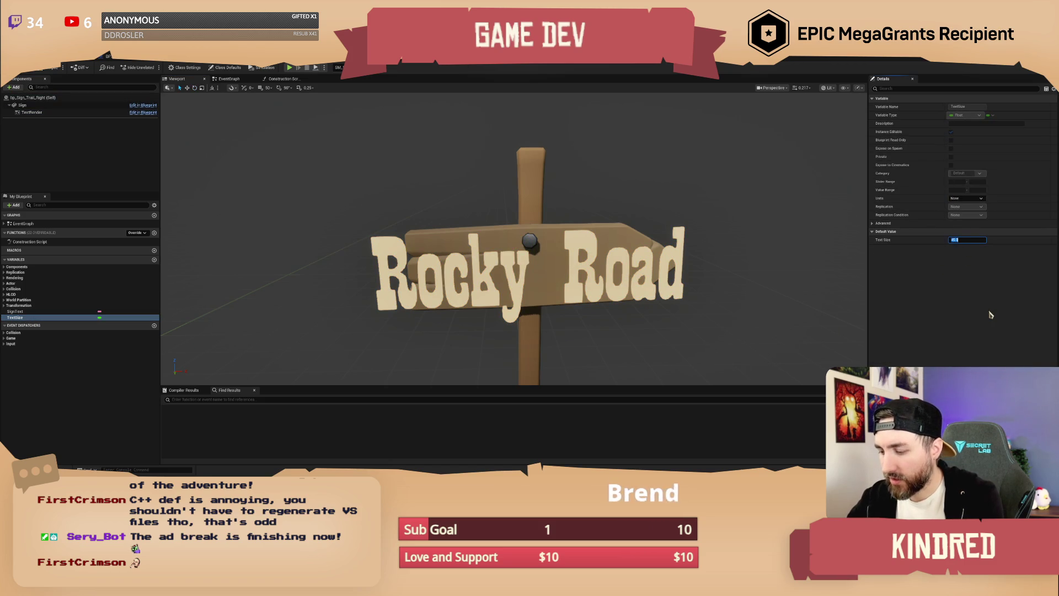
key("Return")
key("Return")
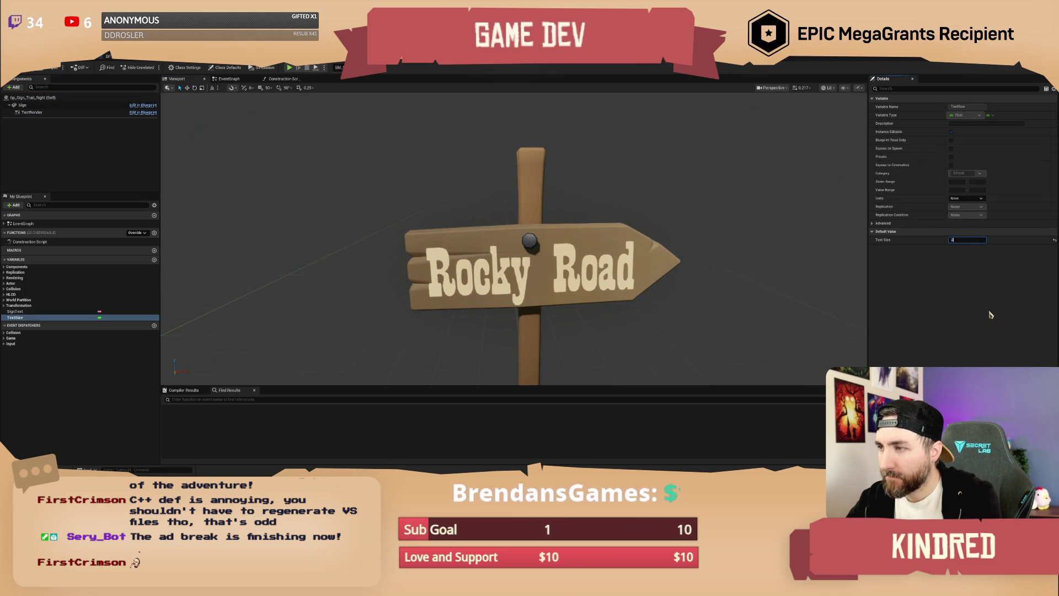
key("Return")
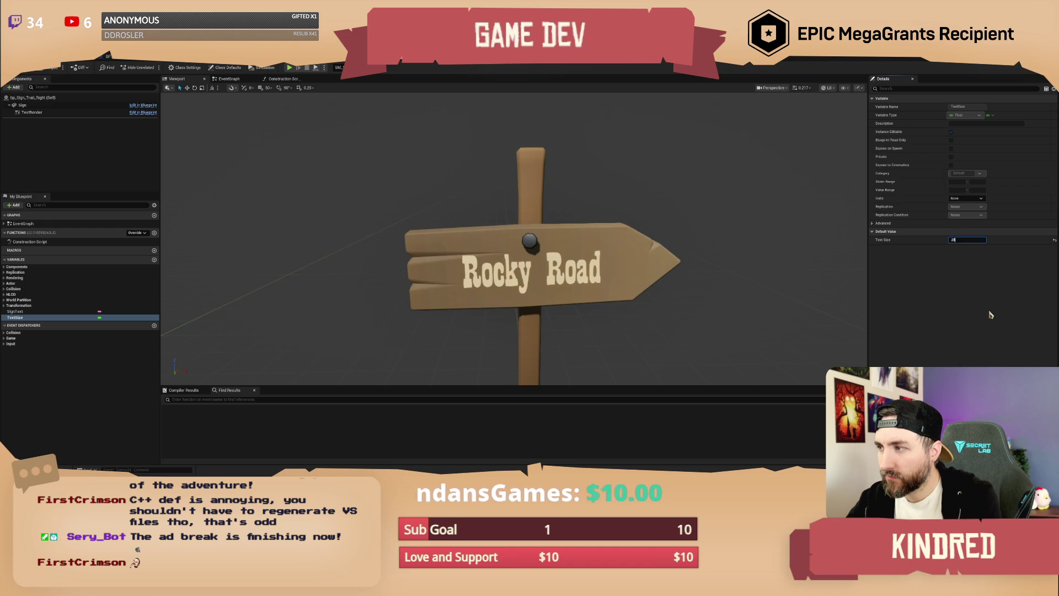
key("Return")
key("Return")
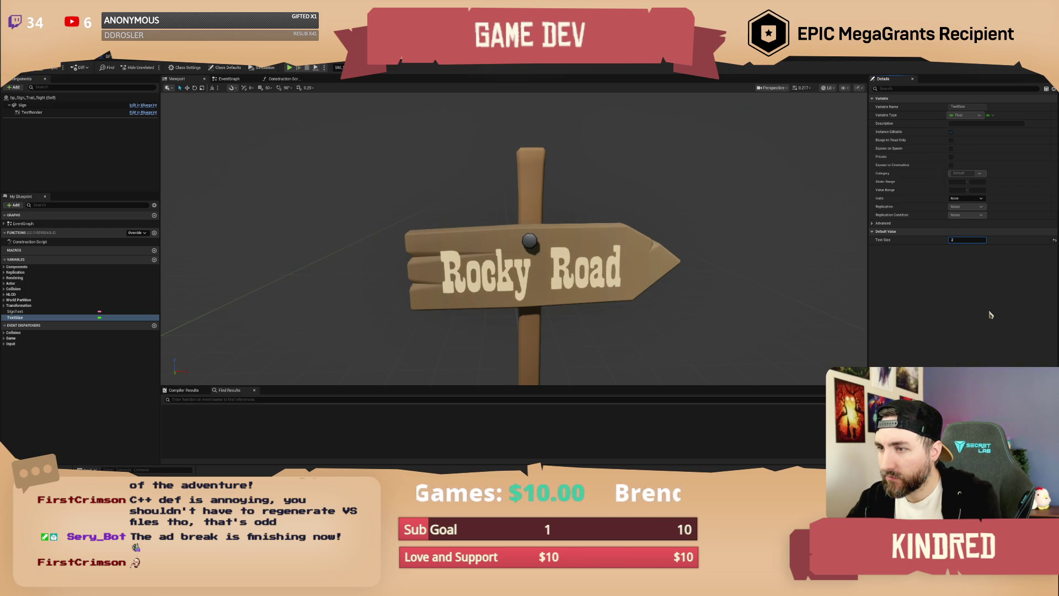
type("5")
key("Return")
Check the text on the sign preview and save the blueprint, checking out its package.
left_click_drag(587, 290, 595, 193)
left_click(584, 231)
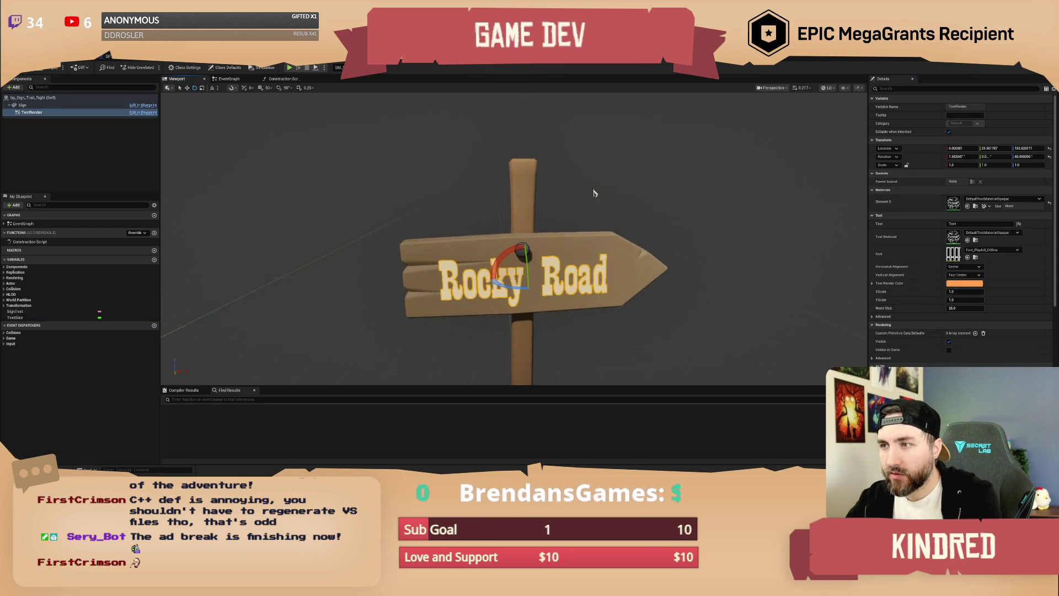
left_click(594, 192)
scroll(594, 192, "down", 2)
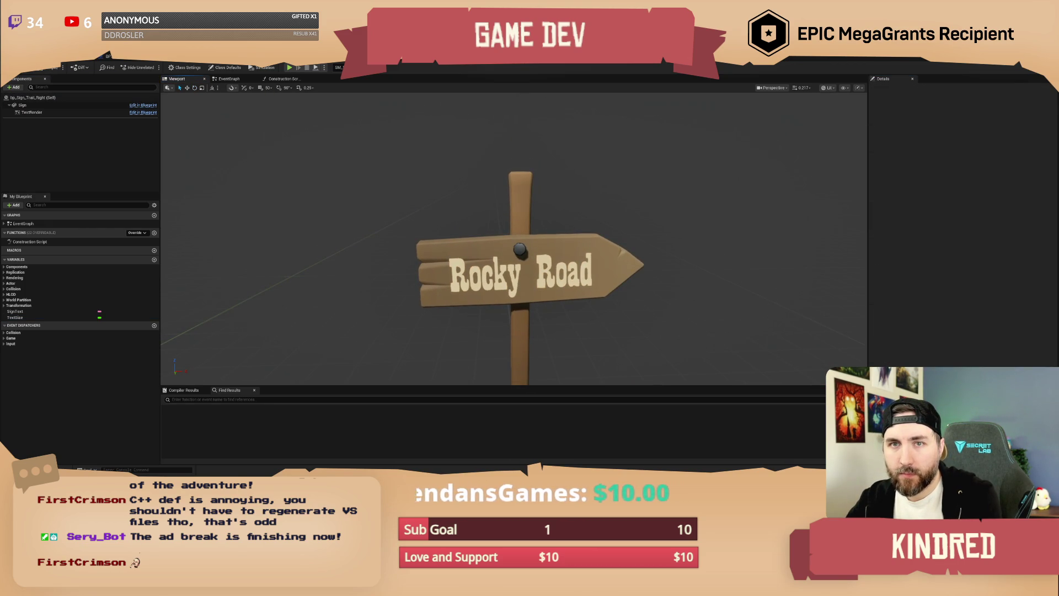
key("ctrl+s")
left_click(538, 333)
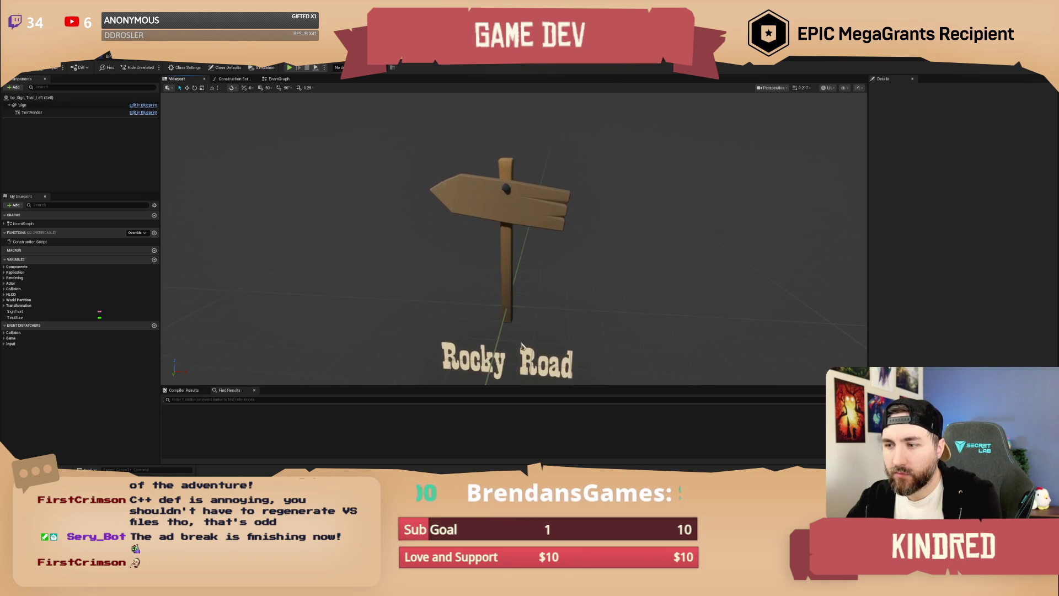
Raise the left sign's Rocky Road text onto the board and slightly enlarge it.
left_click(524, 352)
key("w")
mouse_move(523, 339)
left_mouse_down()
mouse_move(523, 209)
mouse_move(443, 214)
mouse_move(482, 192)
mouse_move(472, 208)
left_mouse_up()
key("e")
left_click_drag(963, 308, 967, 308)
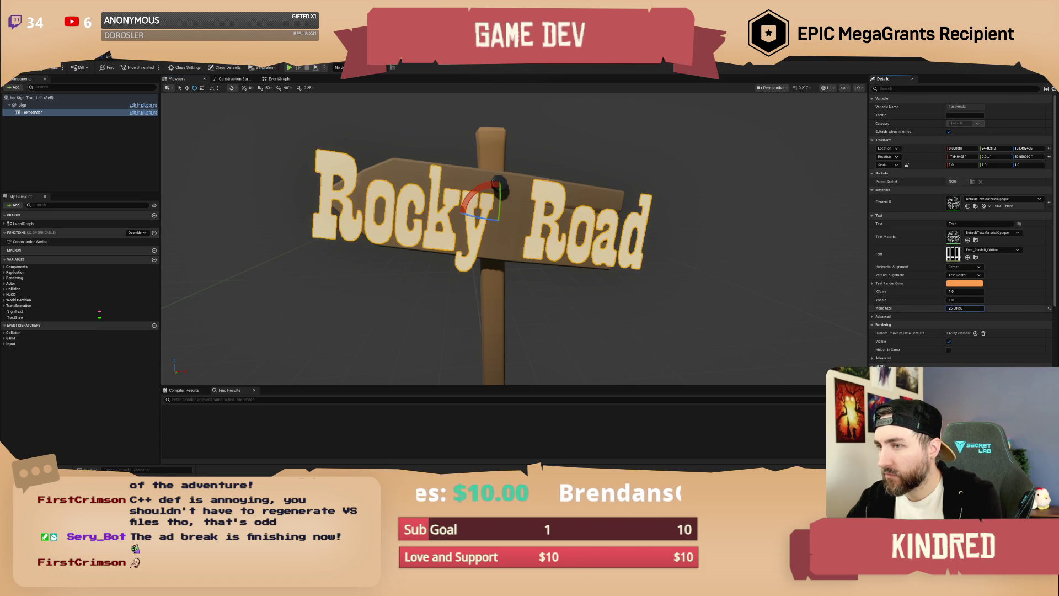
Set the left sign's TextSize to 26, nudge the text into place, and return to the level.
left_click(16, 317)
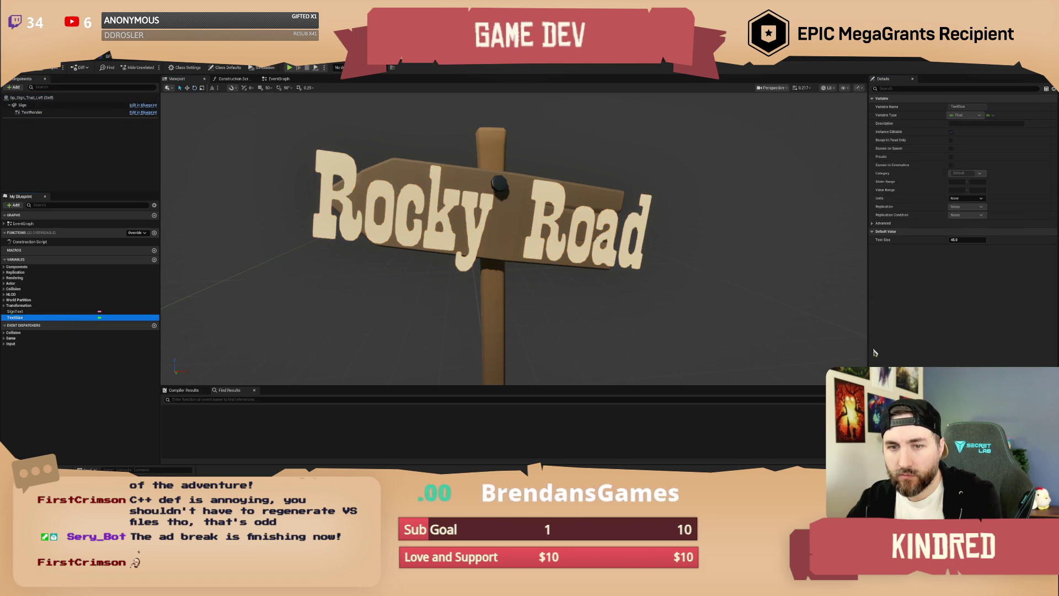
left_click_drag(972, 238, 944, 238)
type("26")
key("Return")
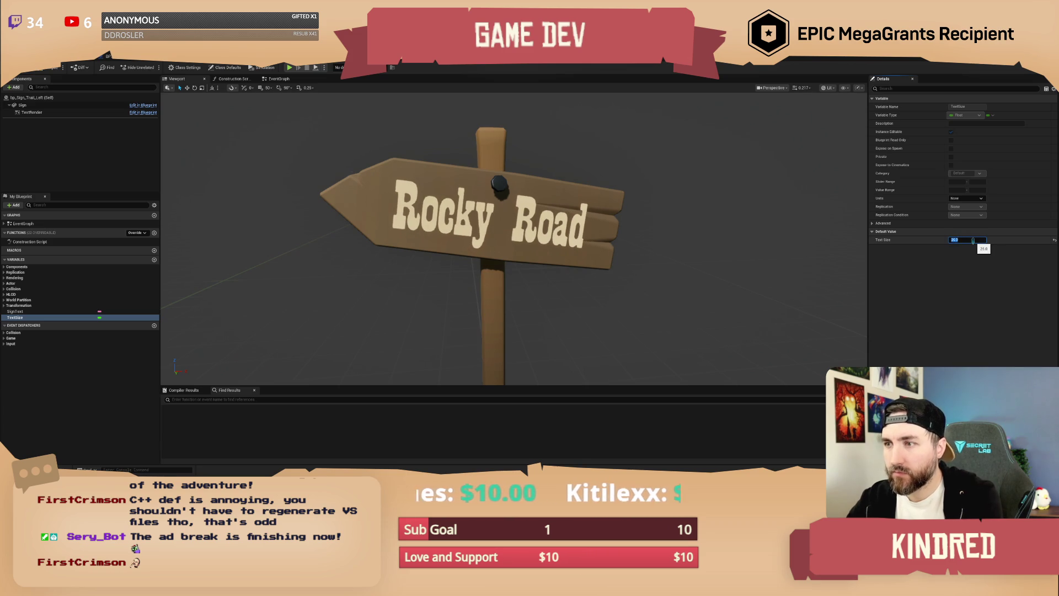
key("w")
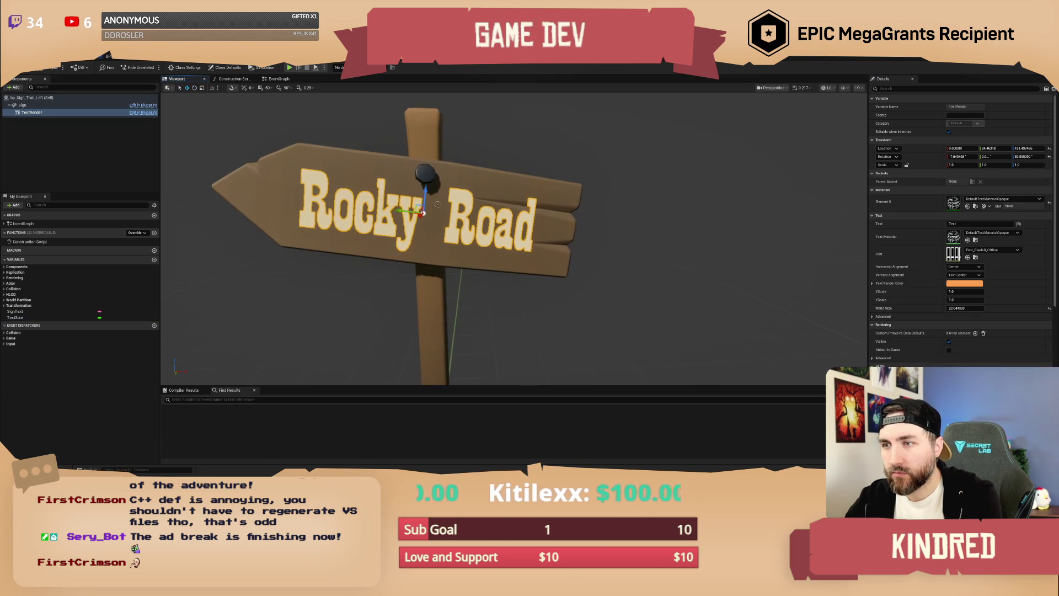
left_click_drag(418, 205, 418, 210)
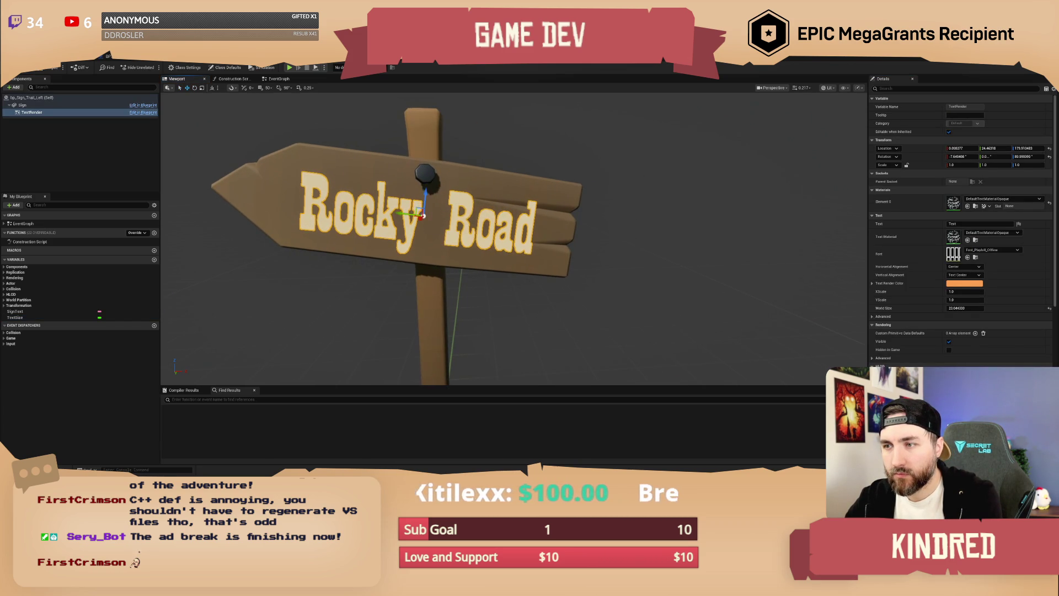
scroll(254, 104, "down", 3)
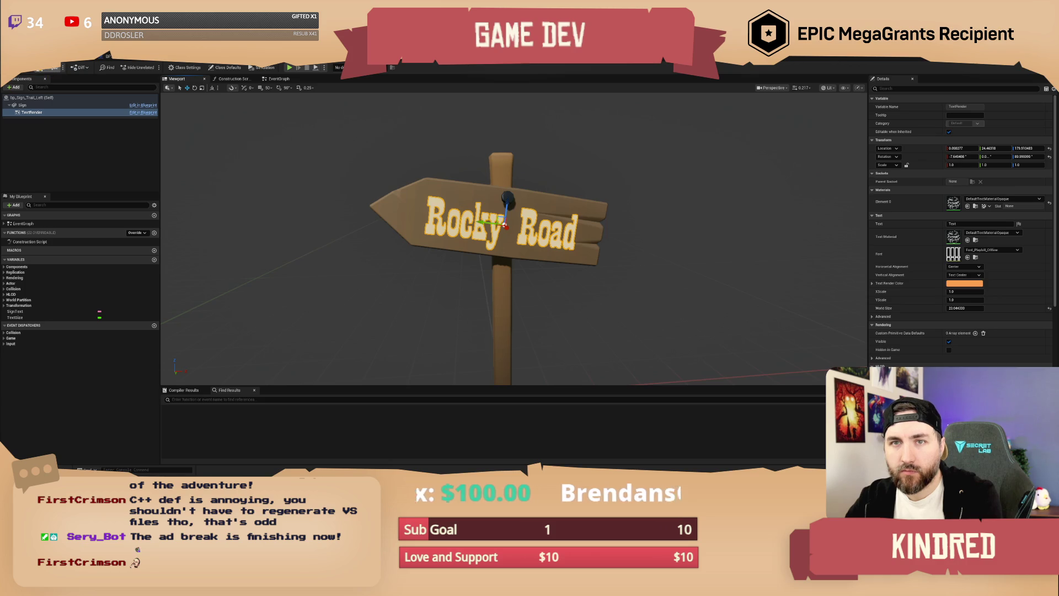
left_click(70, 64)
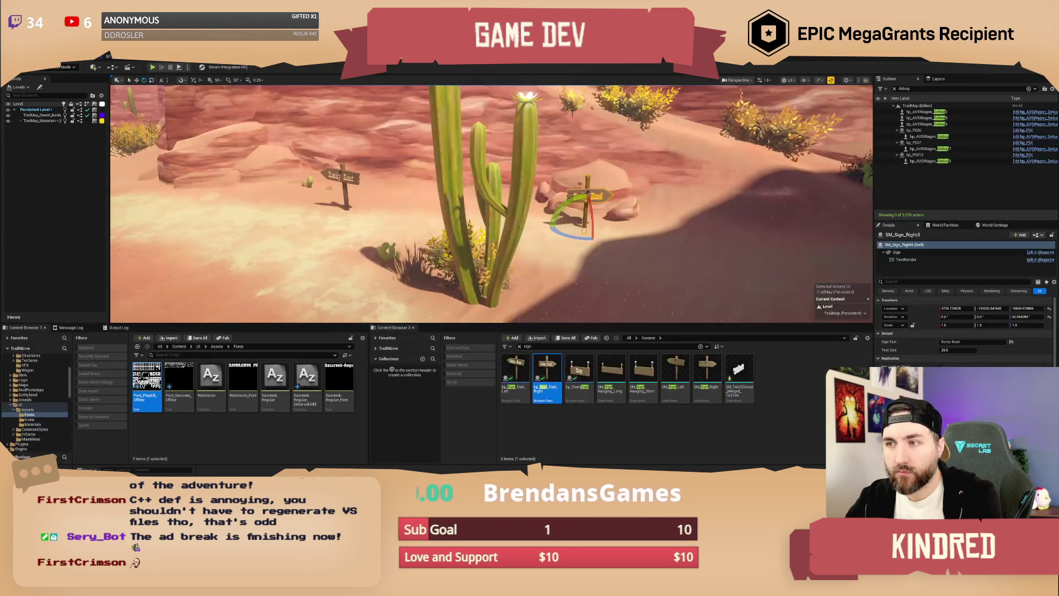
Fly into the canyon and place a bp_Sign_Trail_Left beside the rock wall.
key("Escape")
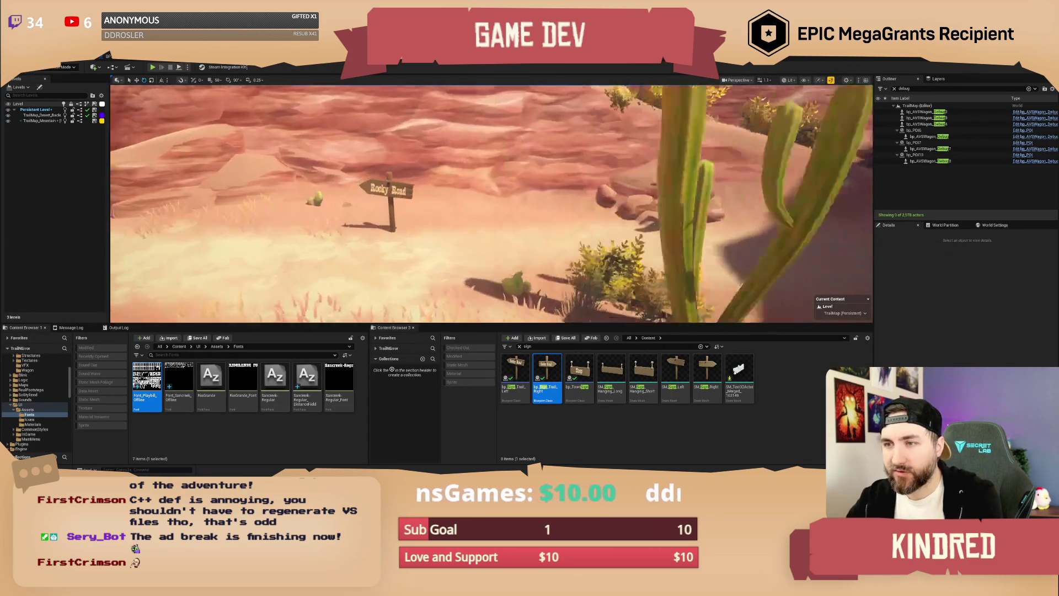
key("w")
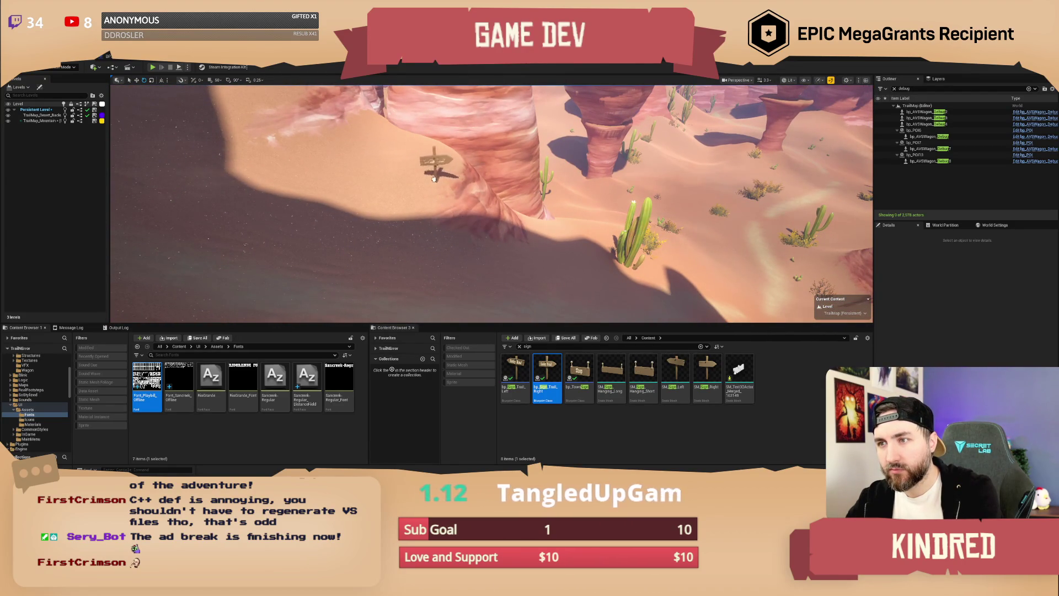
left_click(430, 181)
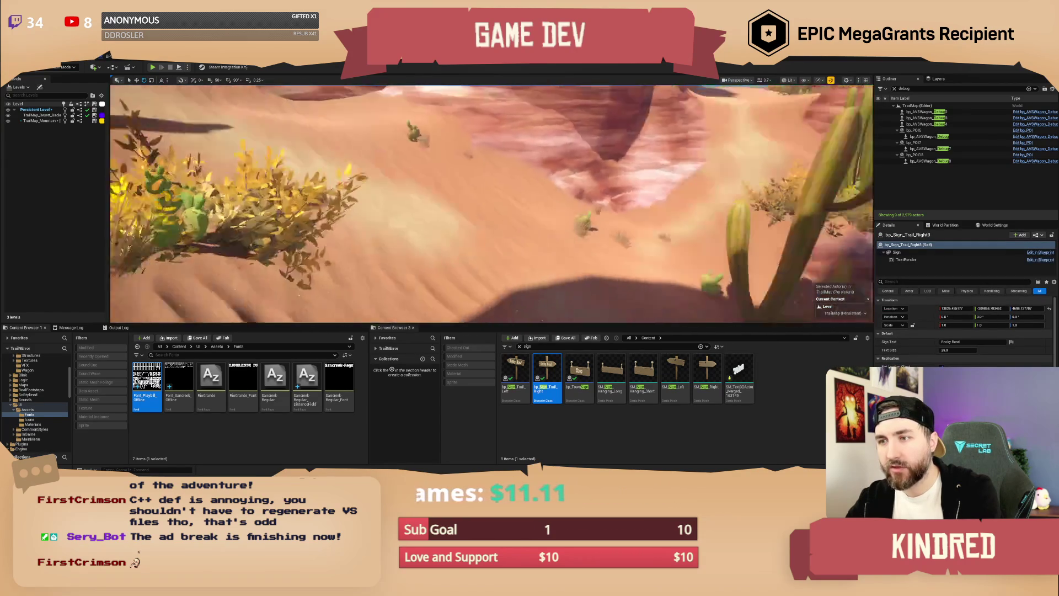
mouse_move(515, 377)
left_mouse_down()
mouse_move(502, 248)
mouse_move(544, 248)
left_mouse_up()
key("Escape")
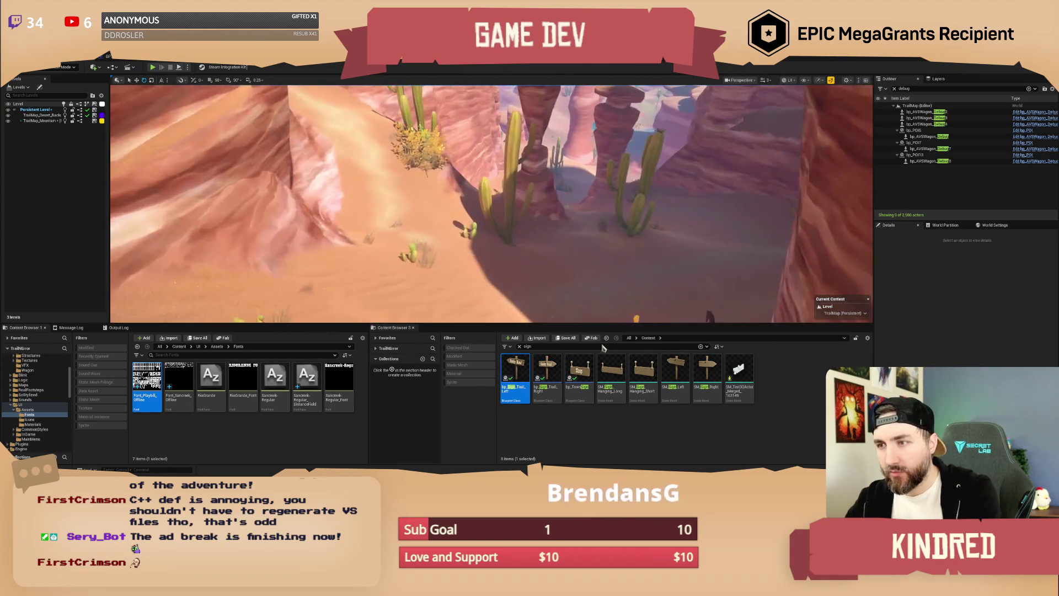
Place a right trail sign in the canyon and a left trail sign further along the floor.
left_click(547, 380)
left_click_drag(508, 243, 528, 263)
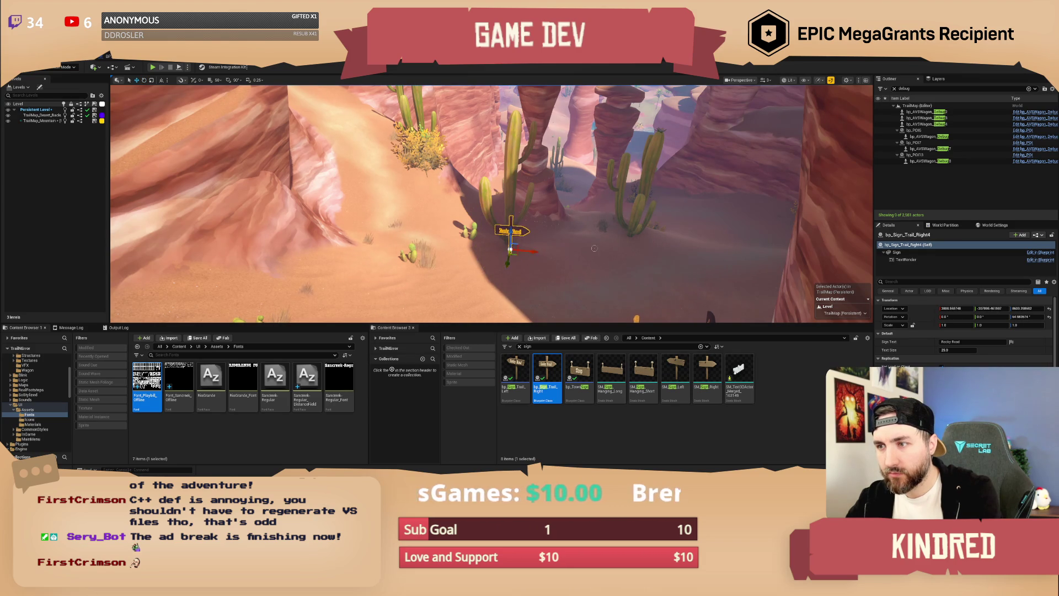
left_click(569, 252)
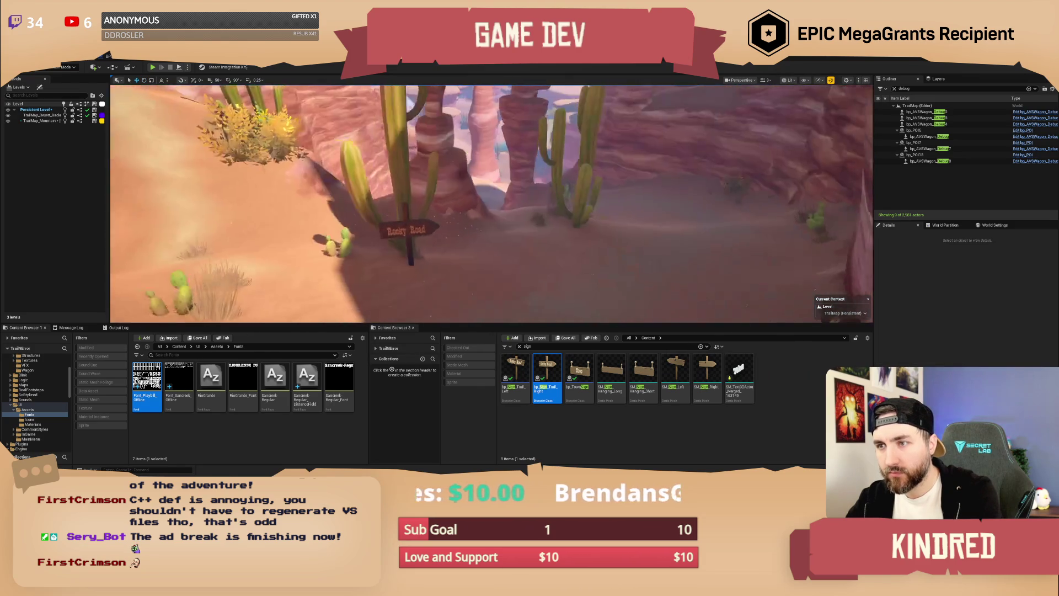
key("w")
key("w")
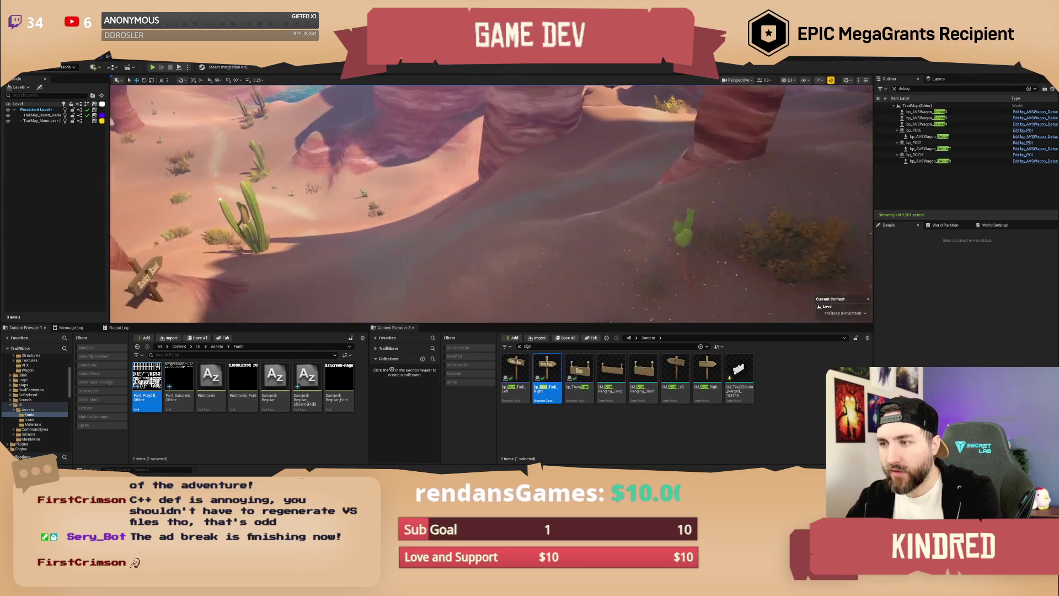
mouse_move(515, 375)
left_mouse_down()
mouse_move(579, 270)
mouse_move(590, 219)
left_mouse_up()
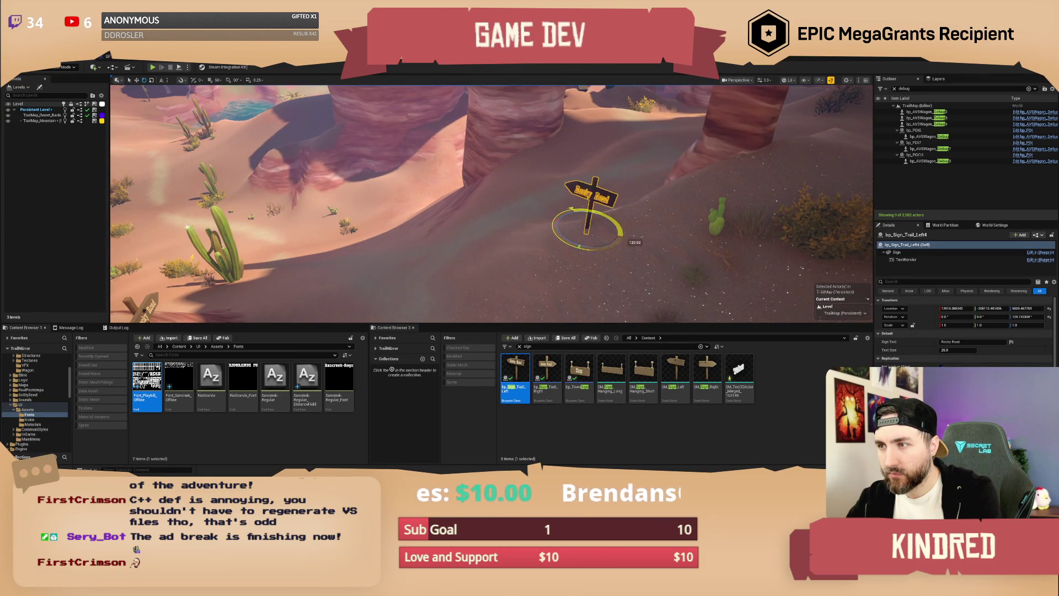
key("Escape")
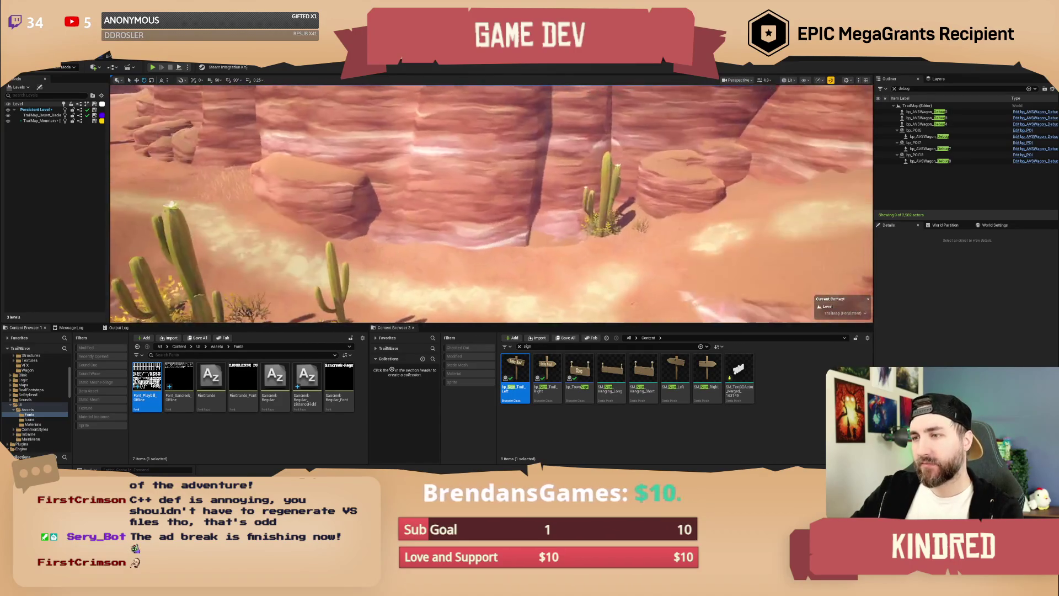
Add a left and right trail sign pair below the tall cactus, the right one angled away.
mouse_move(516, 374)
left_mouse_down()
mouse_move(485, 309)
mouse_move(422, 226)
mouse_move(423, 242)
mouse_move(456, 249)
left_mouse_up()
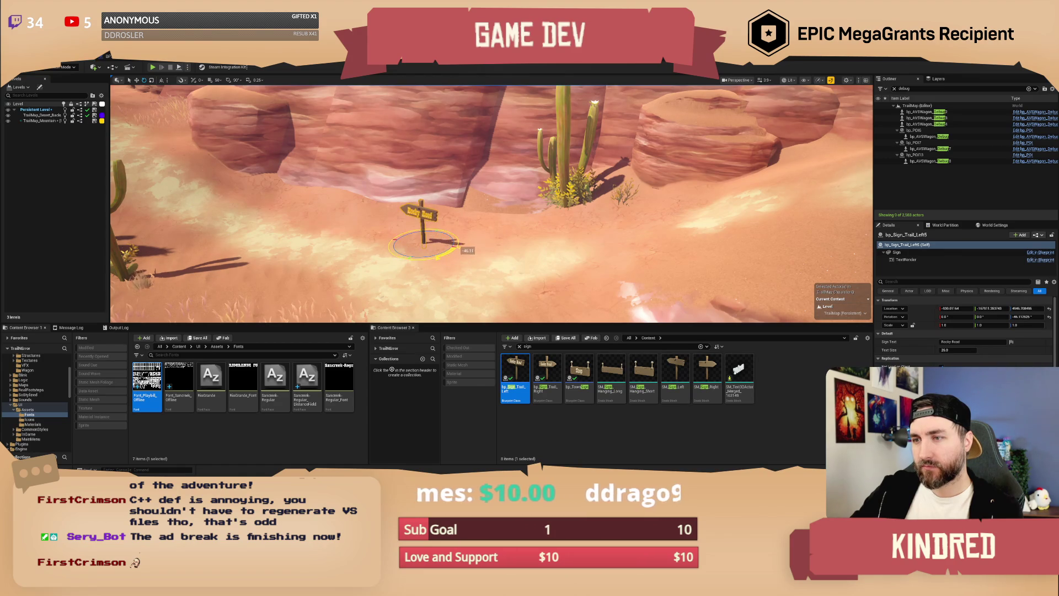
left_click(555, 360)
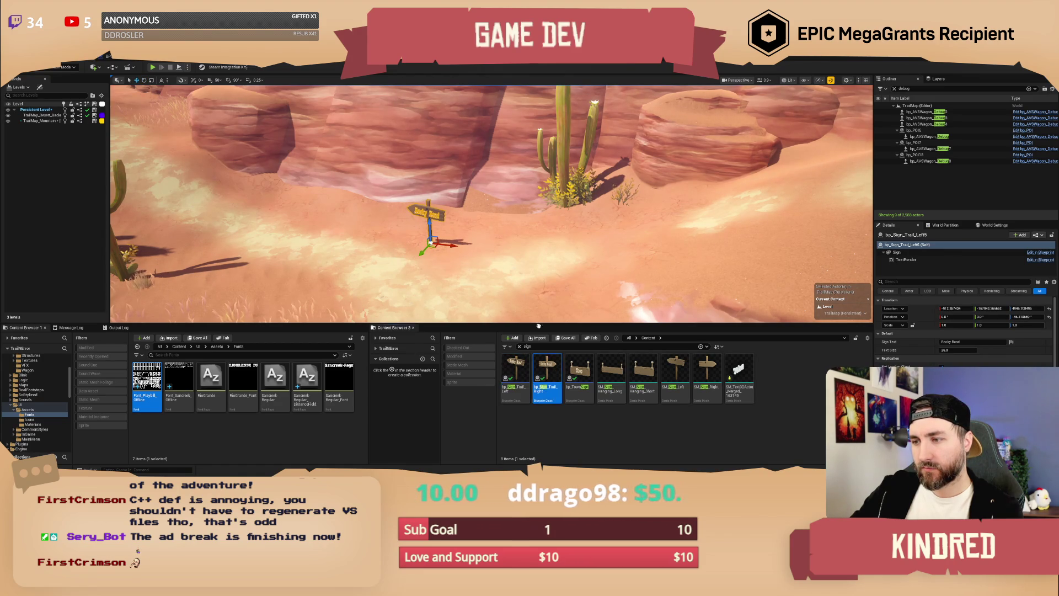
left_click_drag(468, 246, 494, 255)
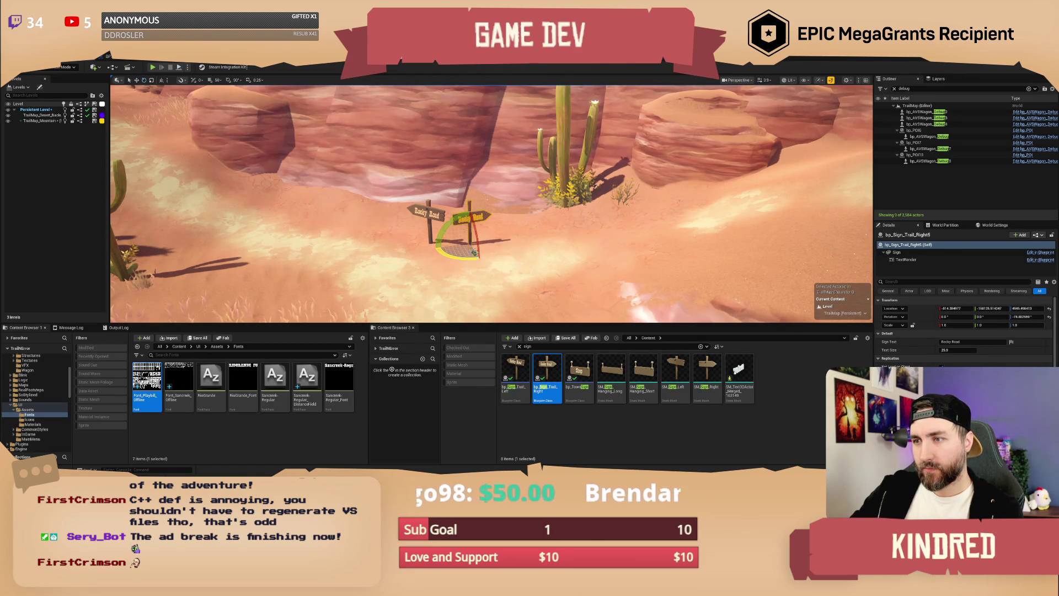
key("Escape")
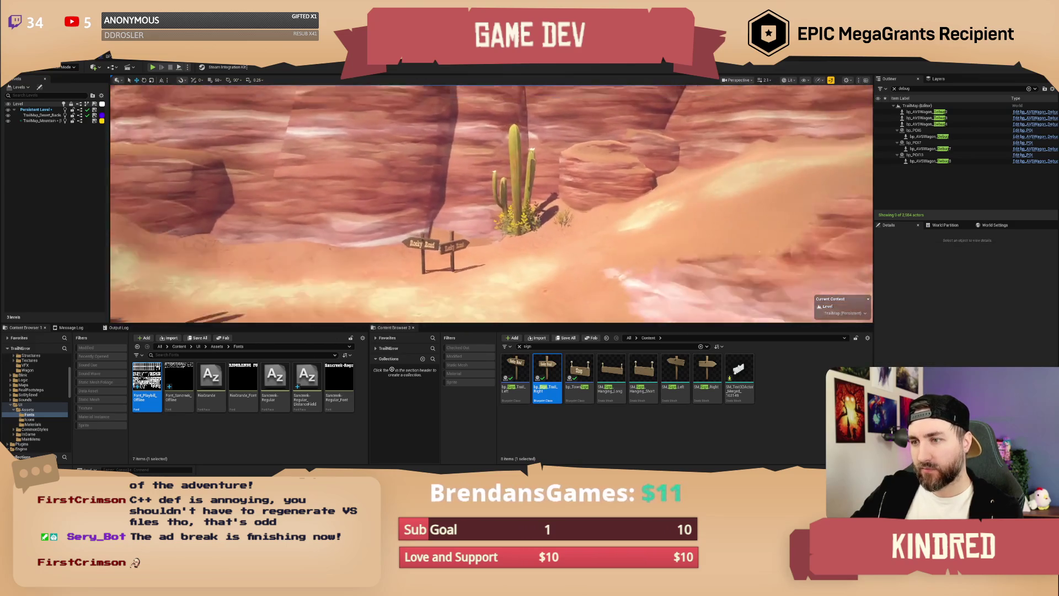
Fly through the canyon to the oasis, then save TrailMap_Mountain by checking out the level asset.
scroll(491, 204, "up", 2)
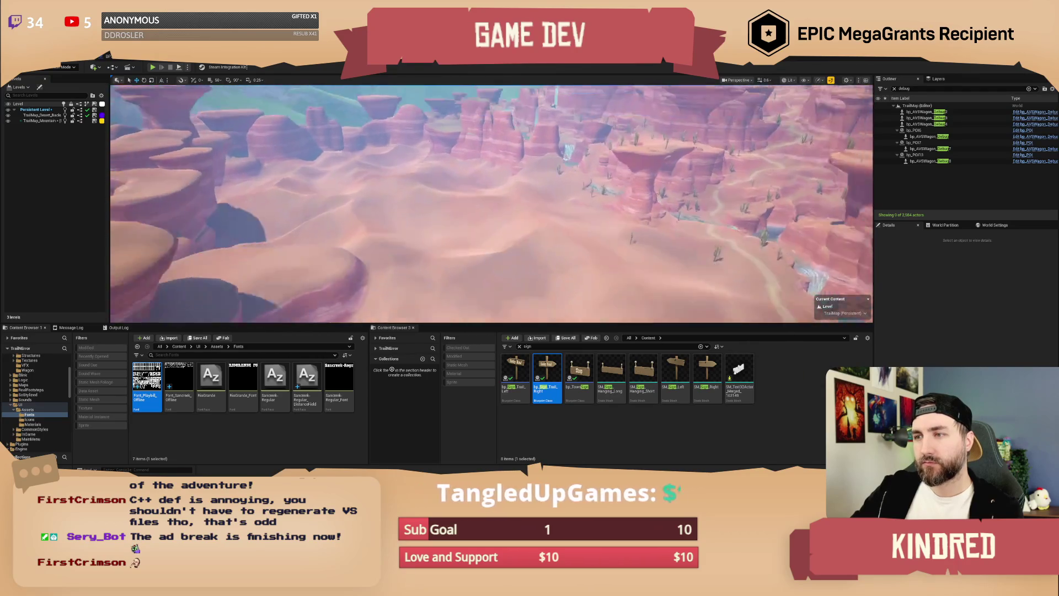
key("w")
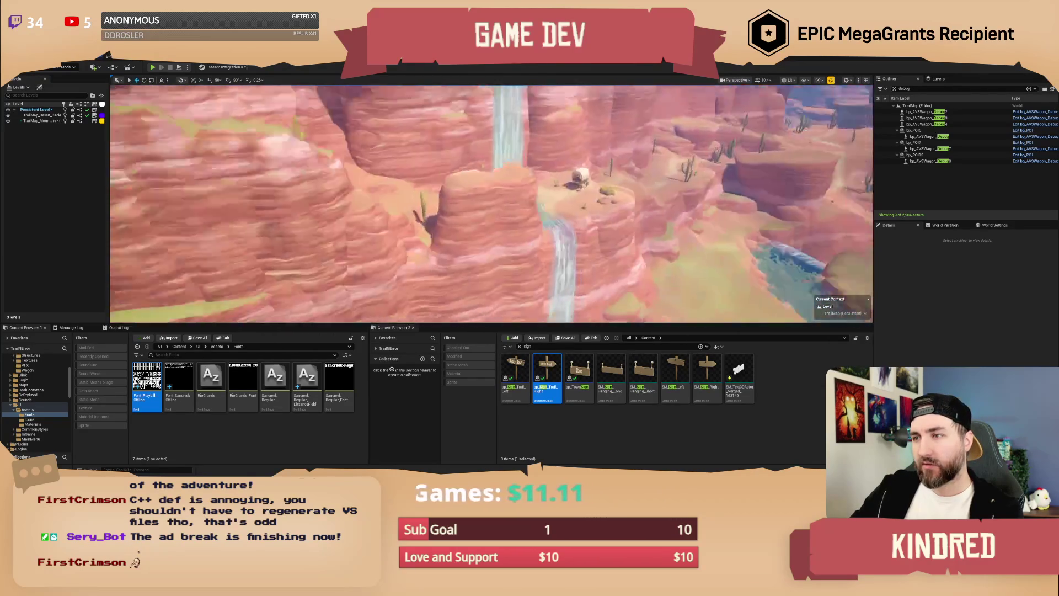
key("w")
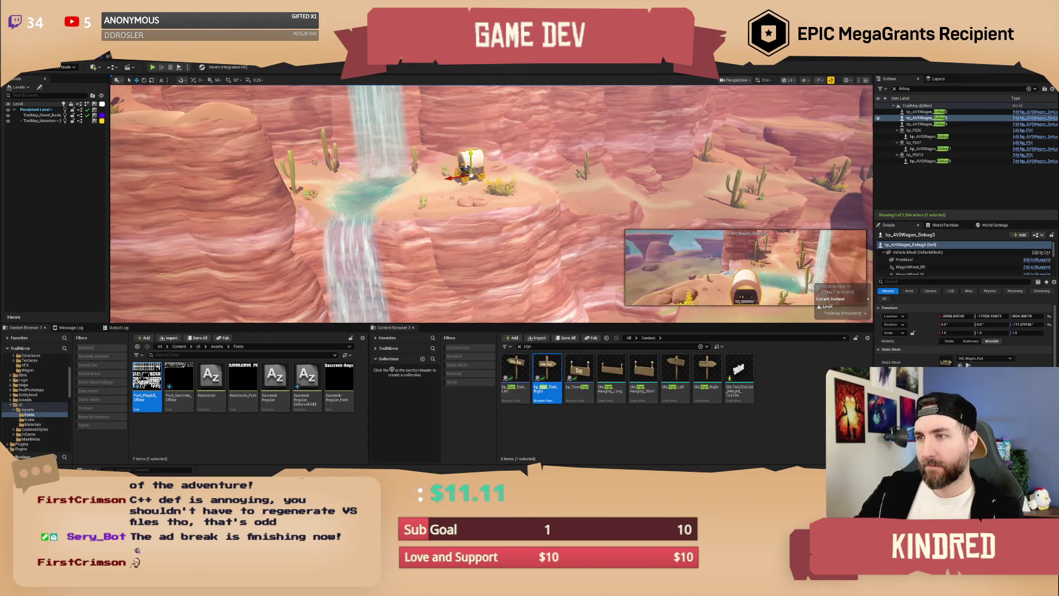
key("w")
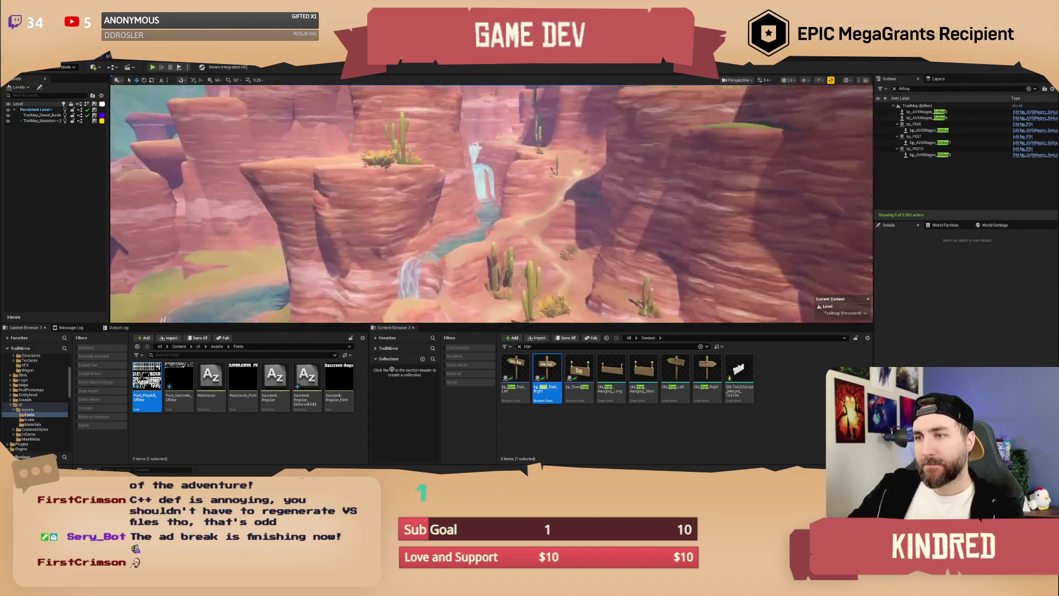
key("w")
scroll(491, 204, "up", 5)
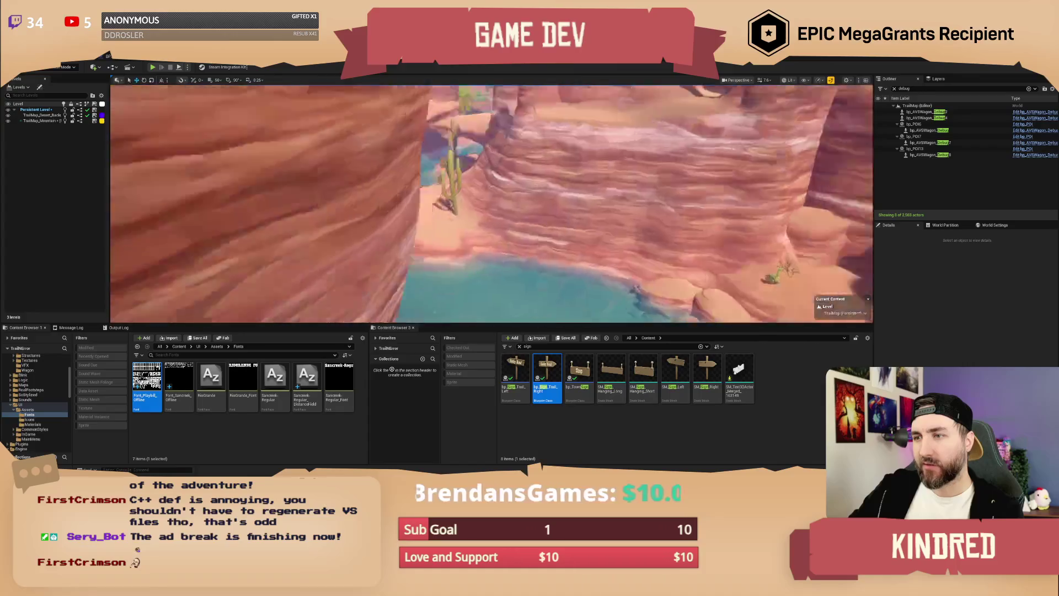
key("w")
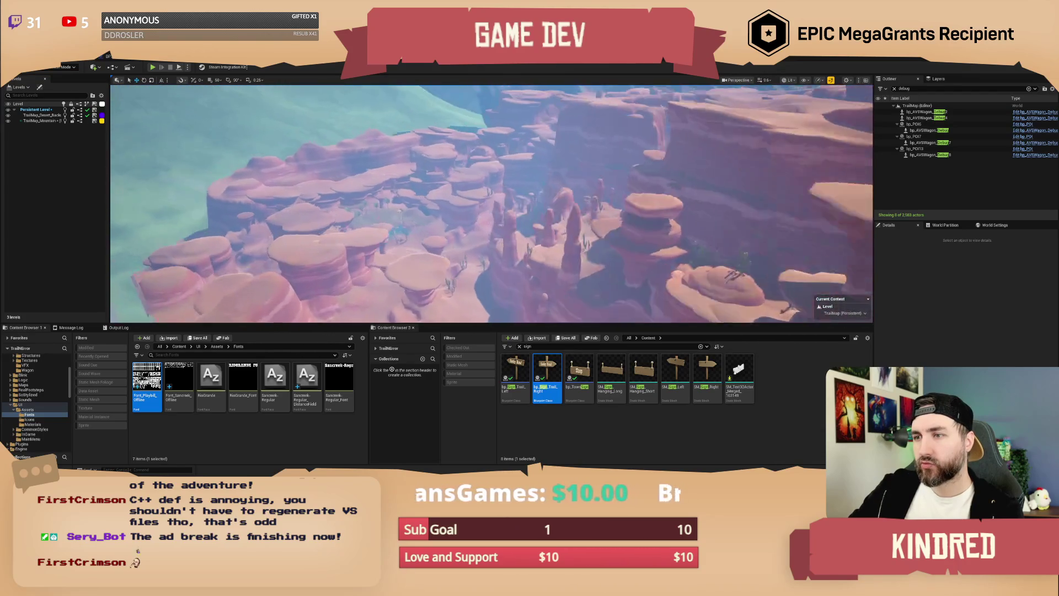
key("w")
scroll(491, 204, "up", 2)
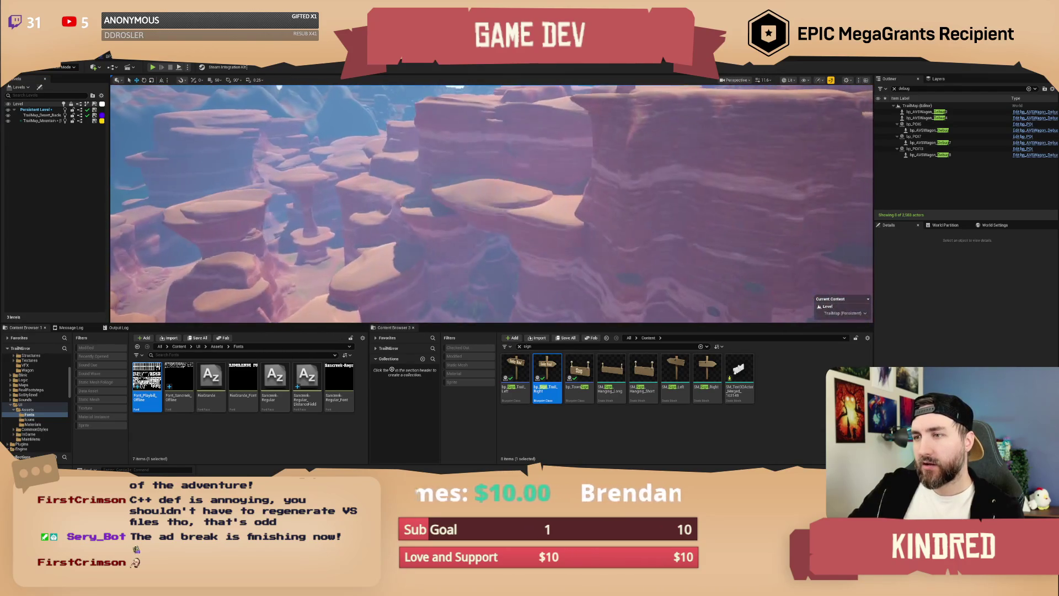
key("ctrl+s")
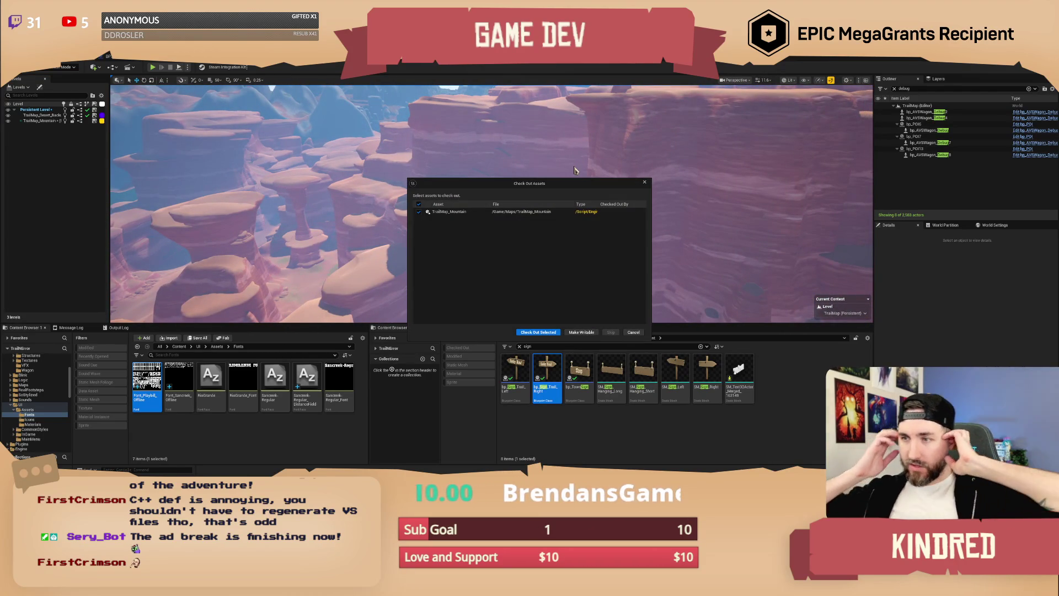
left_click(539, 333)
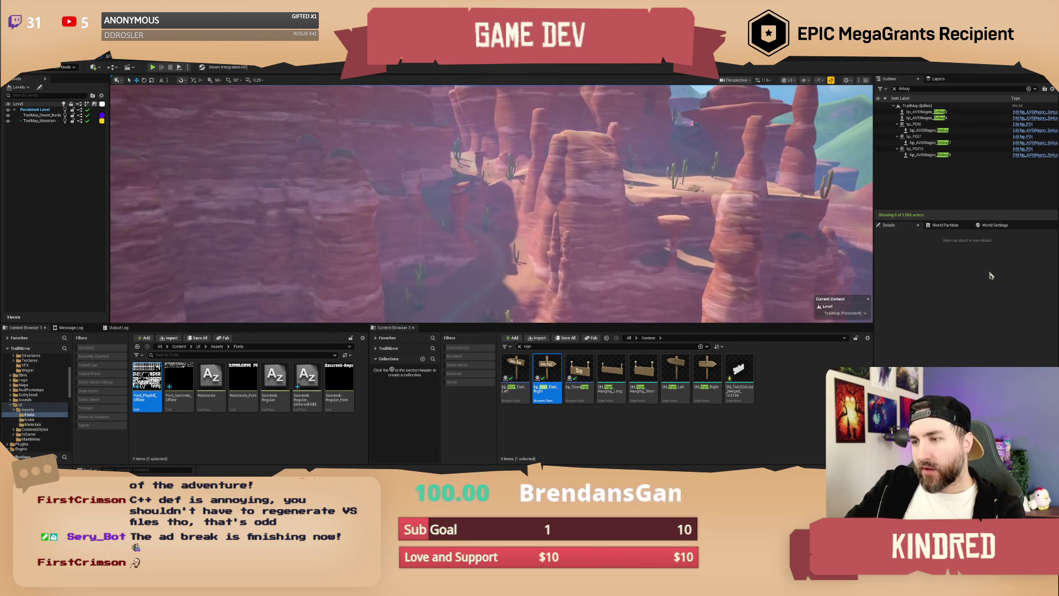
Open the Font_Playbill_Offline font asset for editing.
left_click(243, 438)
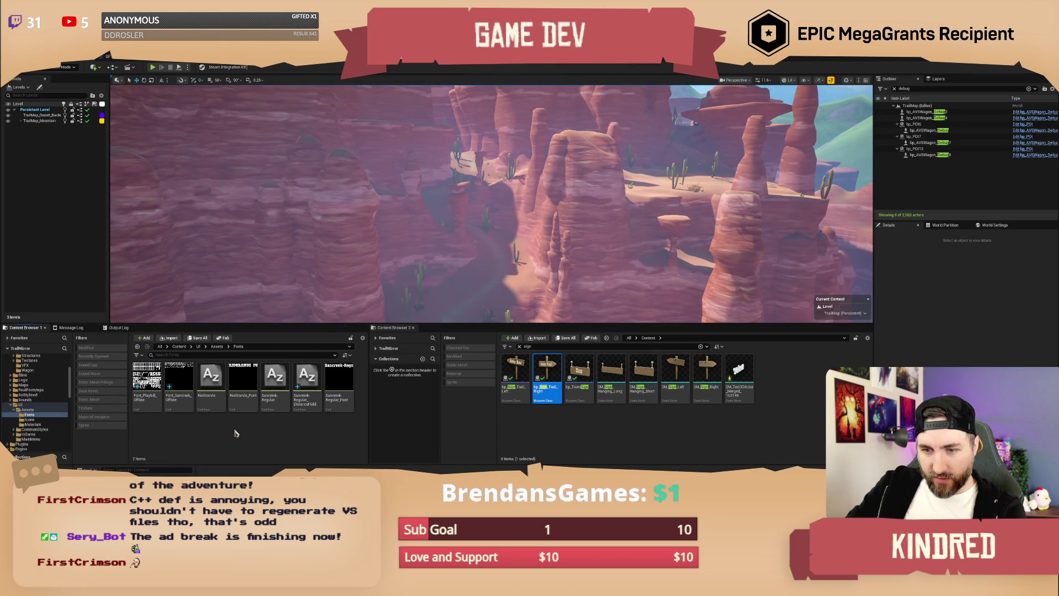
right_click(235, 433)
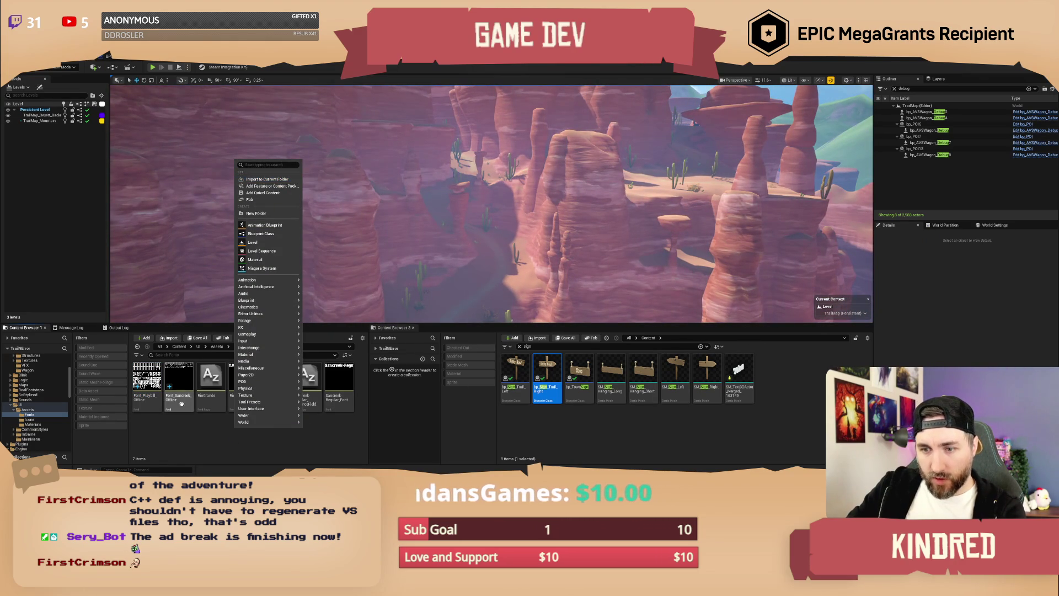
left_click(206, 427)
left_click(148, 398)
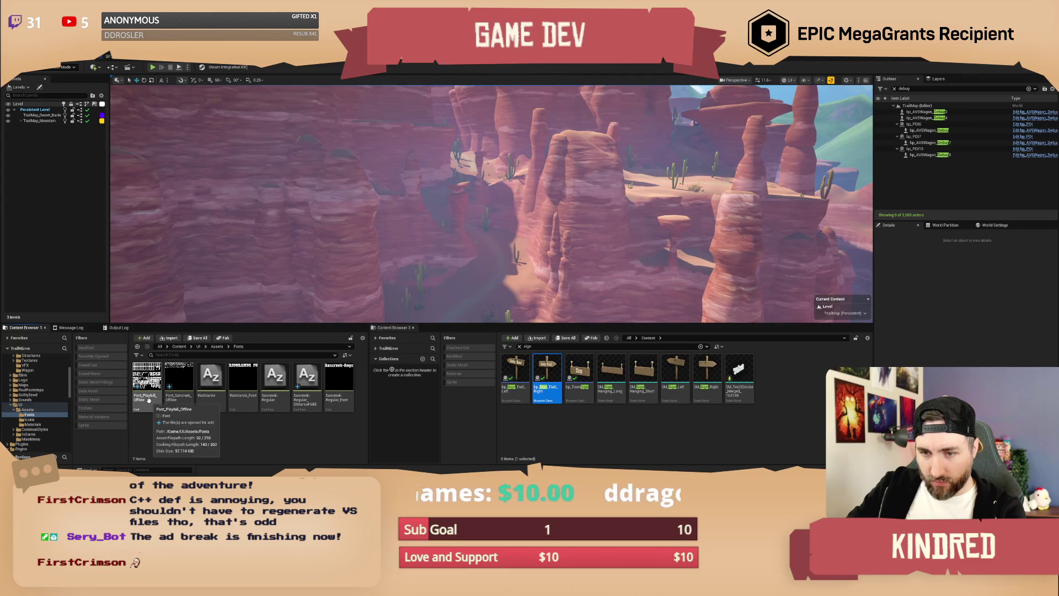
double_click(148, 398)
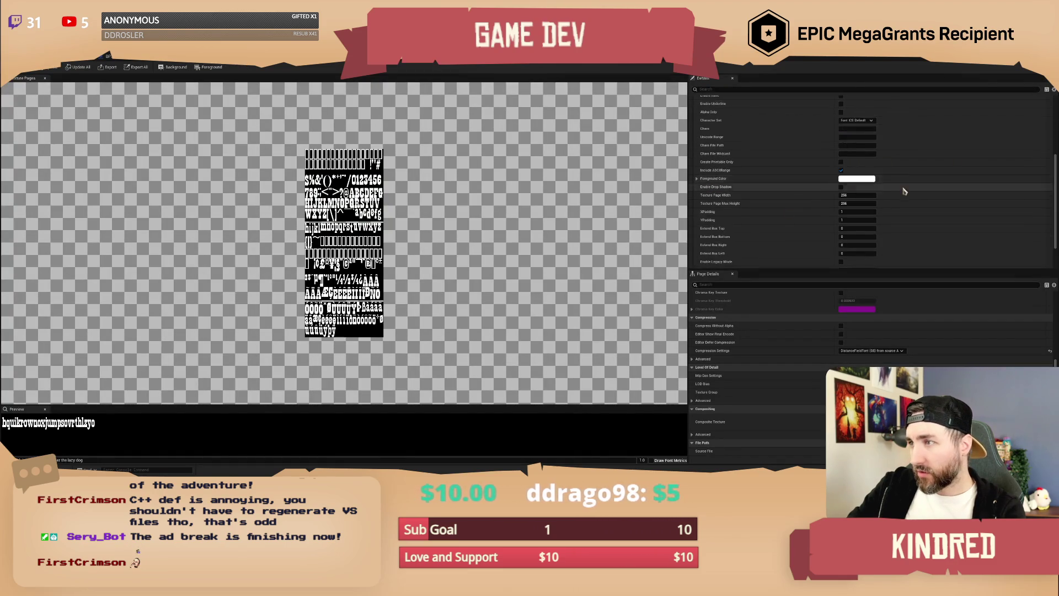
Switch the font cache type to Runtime and then back to Offline.
scroll(908, 181, "up", 2)
left_click(856, 107)
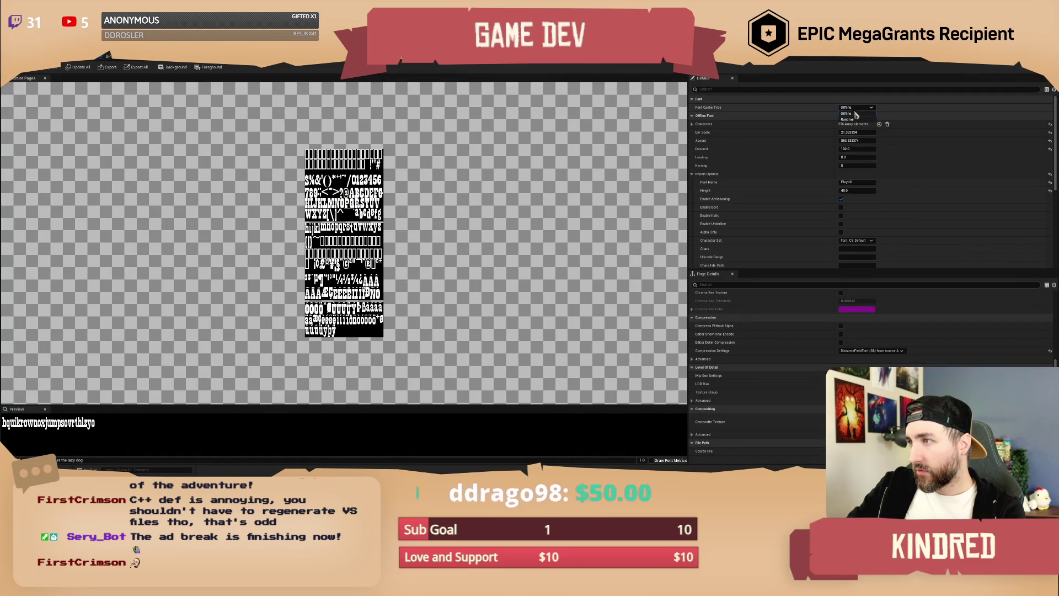
left_click(856, 120)
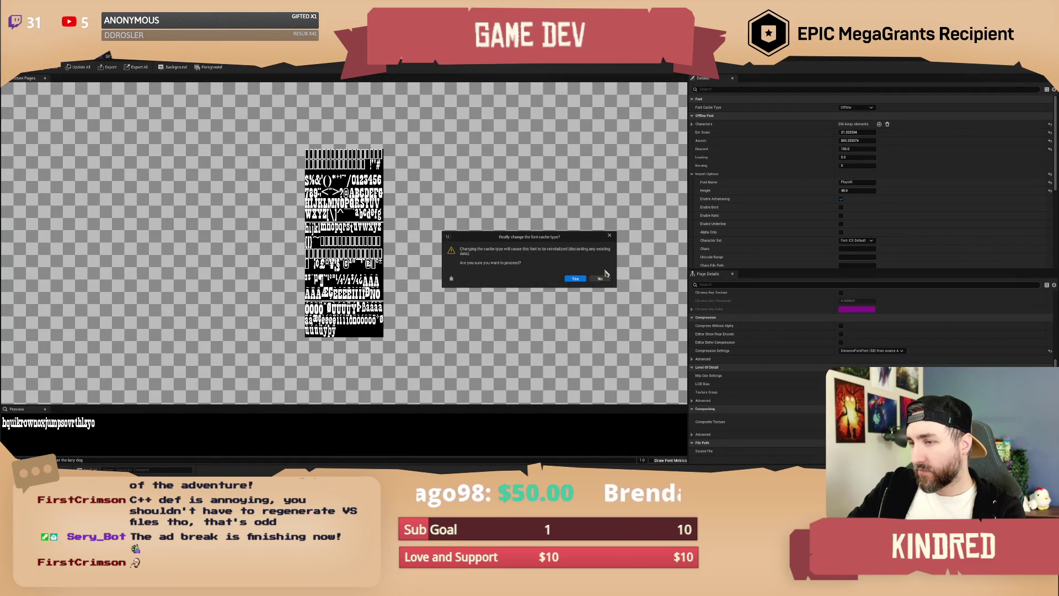
left_click(577, 280)
left_click(858, 107)
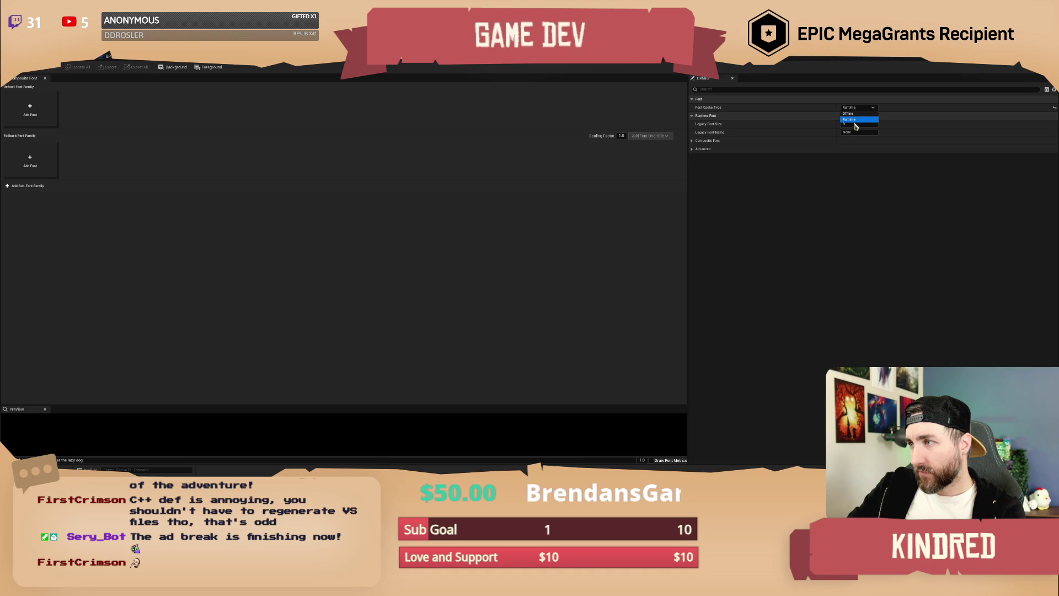
left_click(850, 113)
left_click(576, 280)
Choose the Sanereek typeface at size 48 in the font dialog.
type("san")
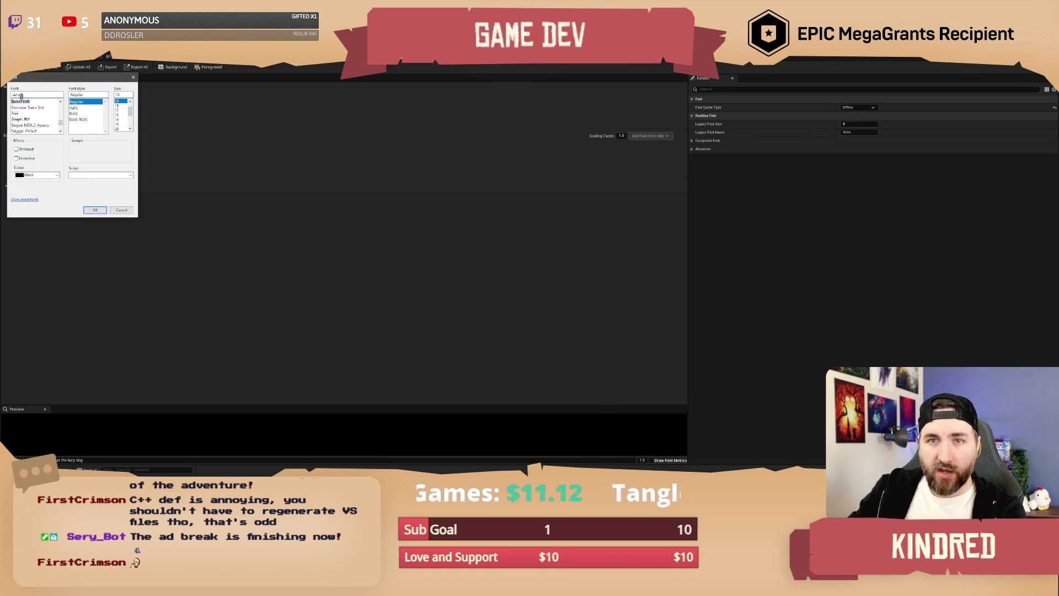
left_click(24, 102)
scroll(124, 130, "down", 2)
scroll(125, 130, "down", 1)
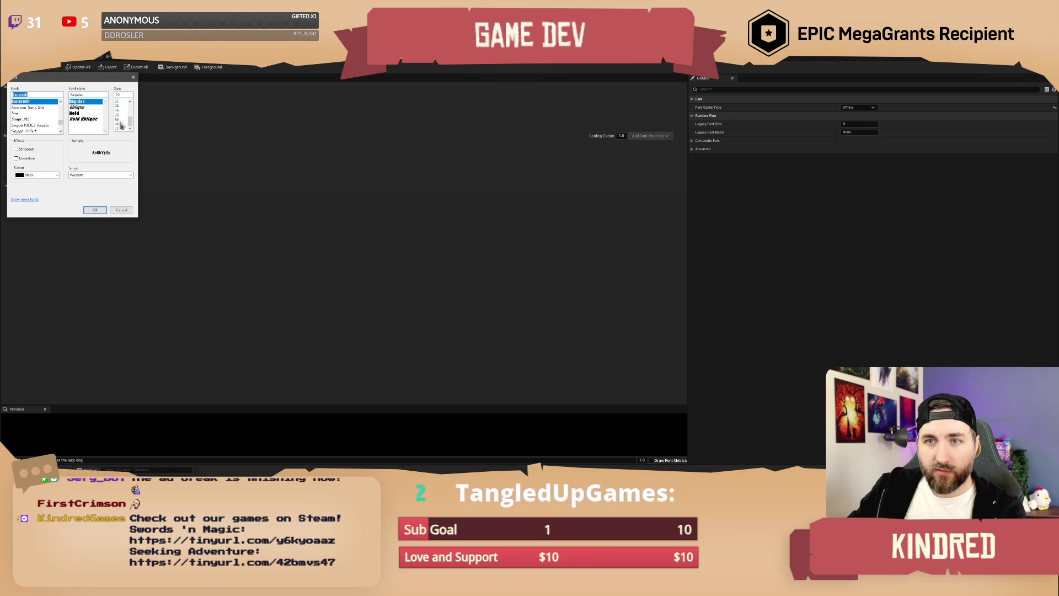
left_click(118, 125)
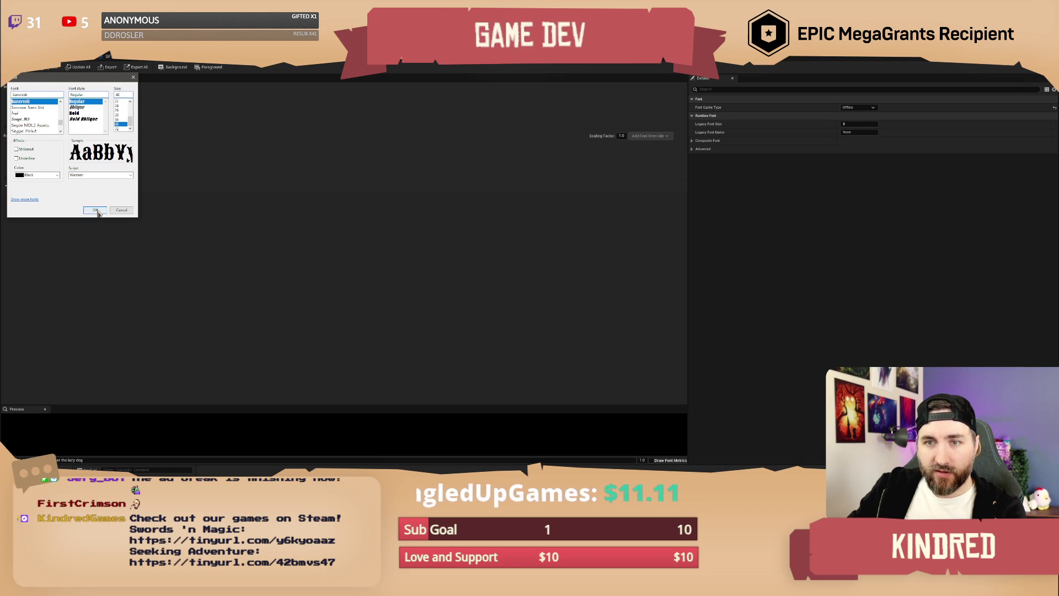
left_click(95, 210)
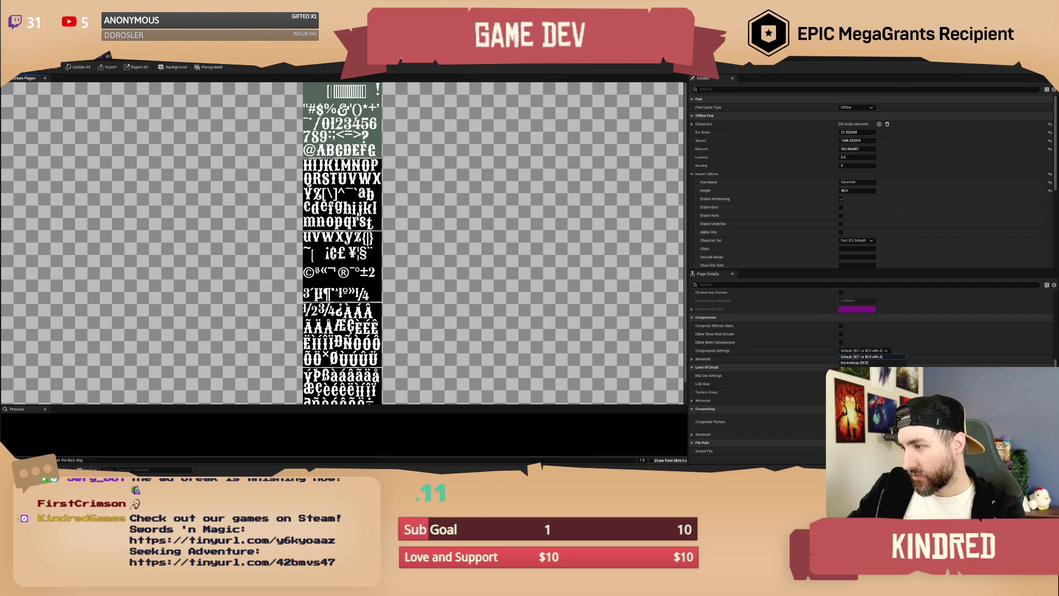
Set the font texture compression to DistanceFieldFont (G8).
left_click(860, 411)
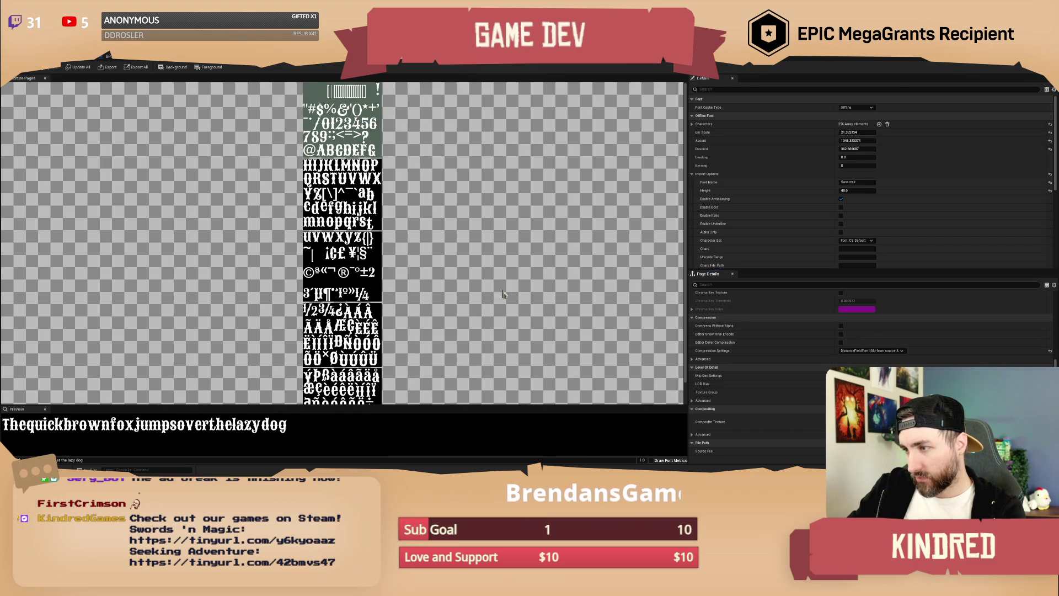
key("ctrl+z")
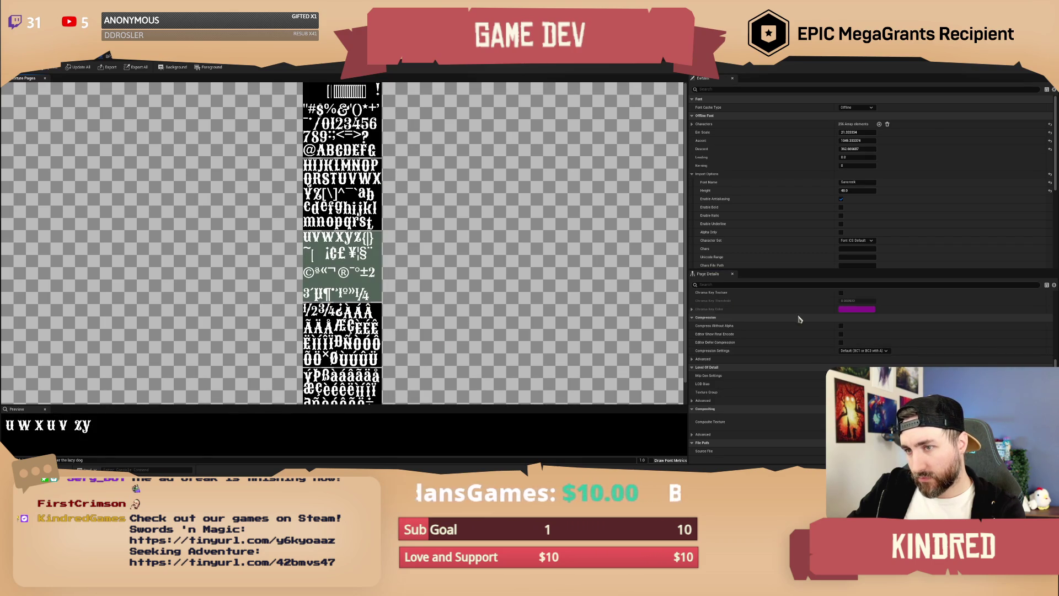
key("ctrl+y")
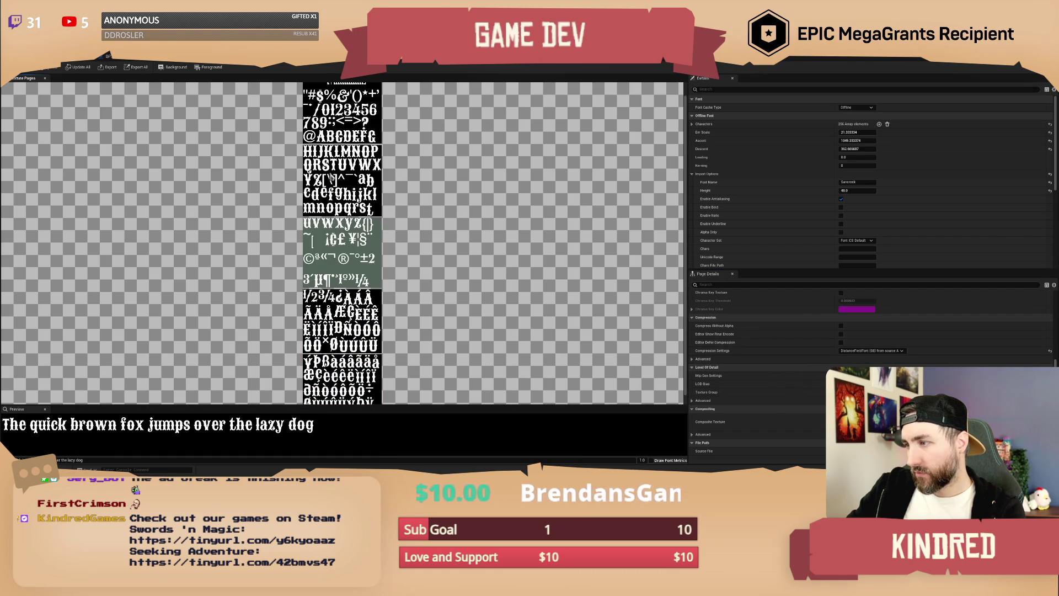
scroll(349, 203, "down", 1)
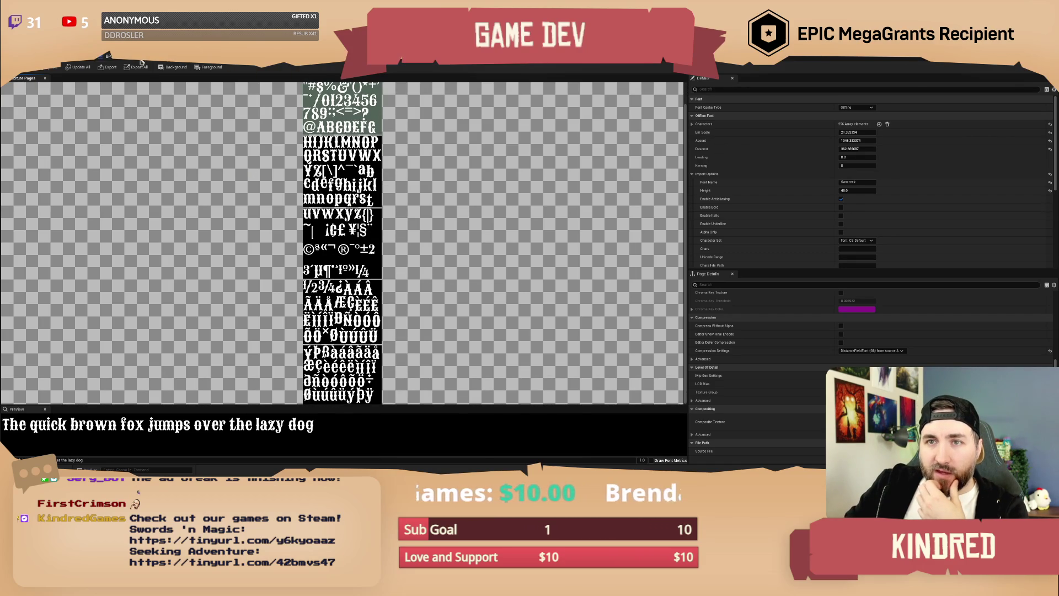
left_click(109, 56)
Lower the open sign blueprint's TextSize default to about 19.6.
left_click_drag(609, 203, 582, 212)
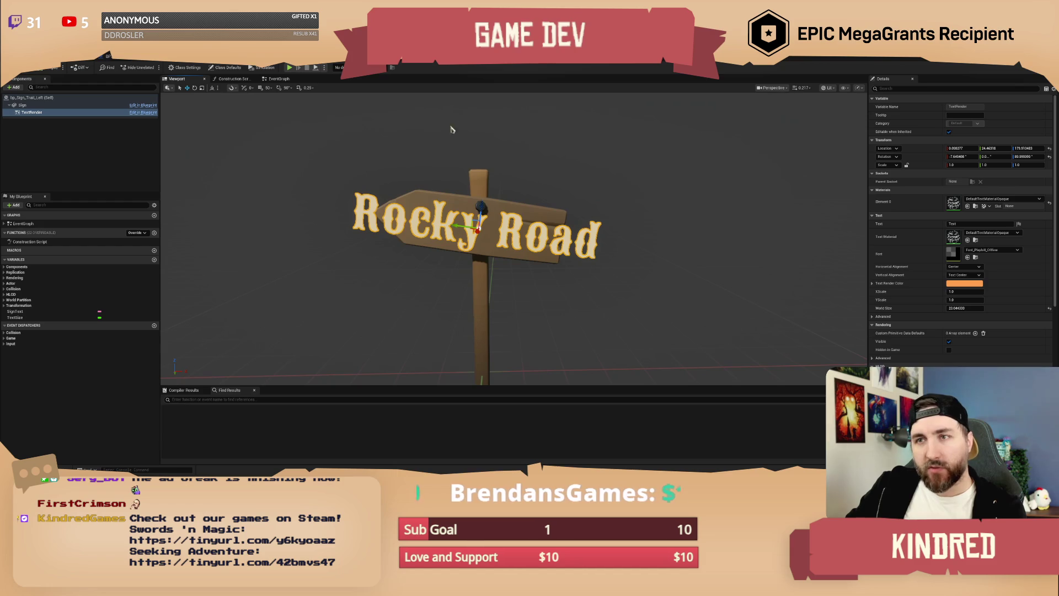
left_click(16, 317)
left_click_drag(967, 240, 932, 240)
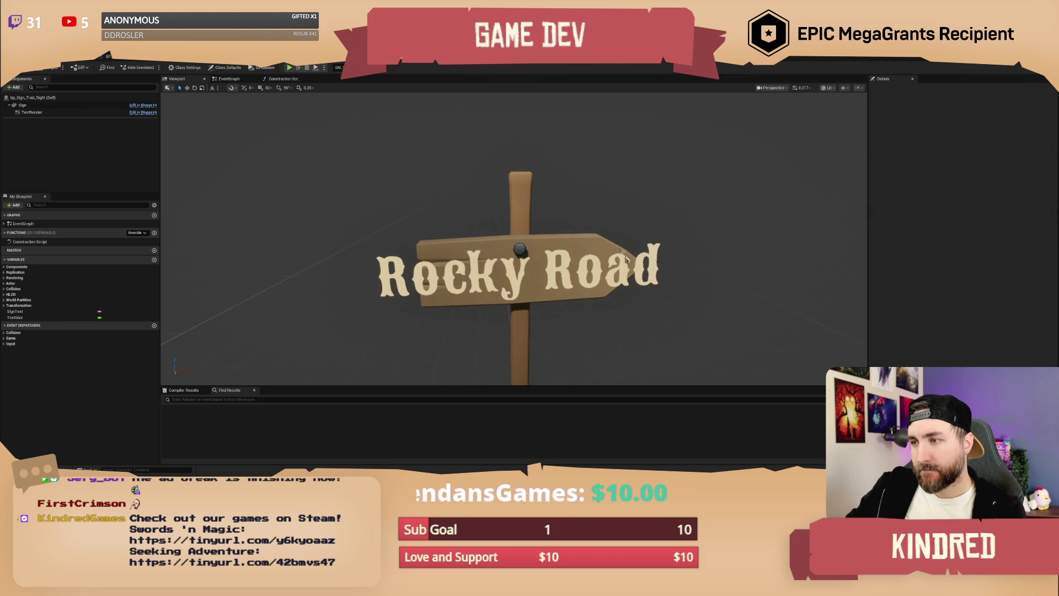
Reduce the right-pointing sign's TextSize to about 21.4 and return to the desert level.
left_click(621, 264)
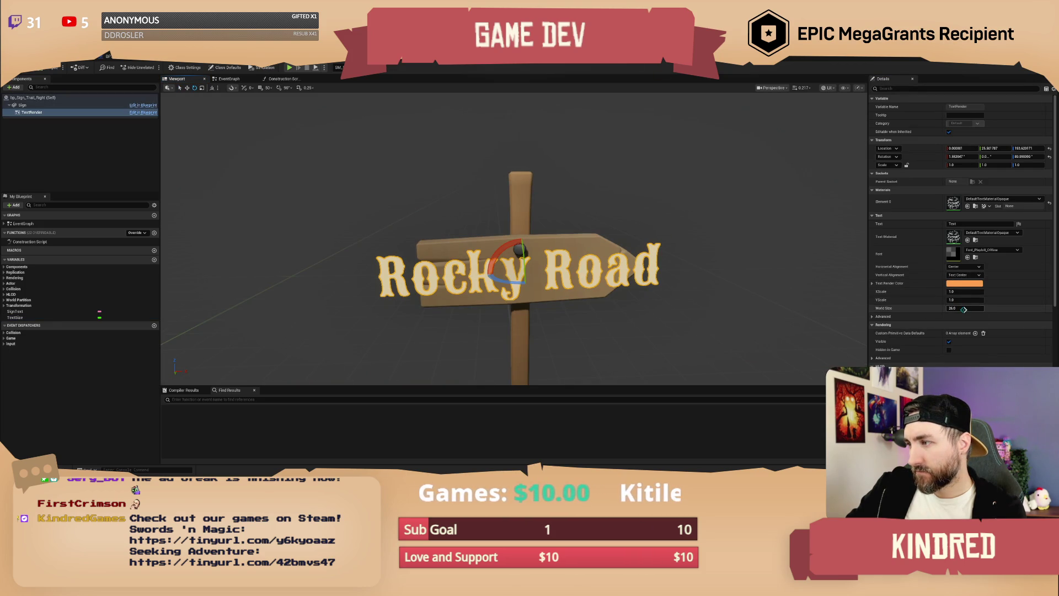
left_click(47, 317)
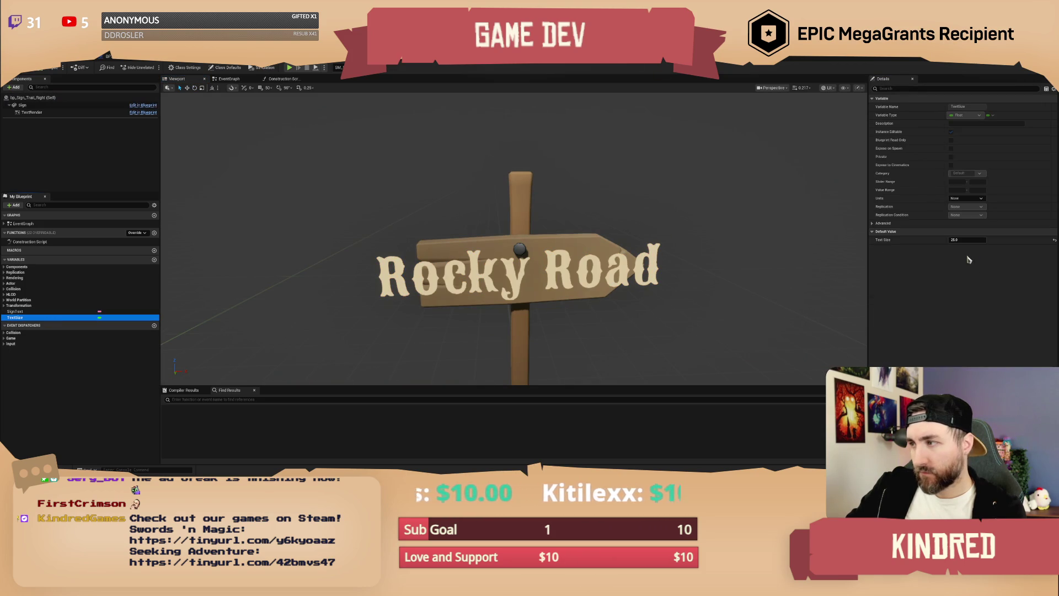
left_click_drag(967, 239, 509, 240)
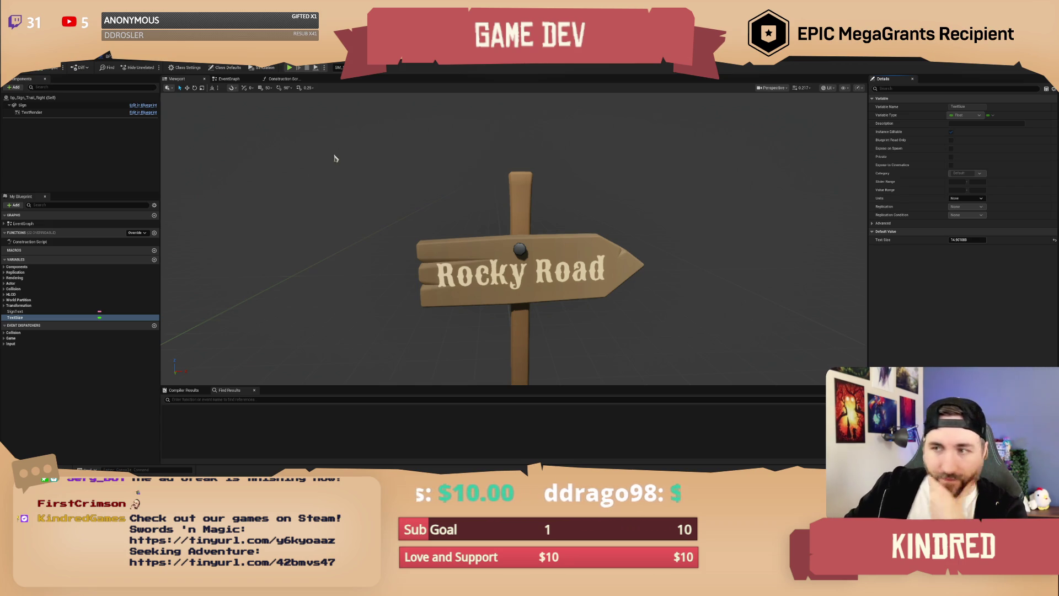
left_click_drag(562, 194, 552, 231)
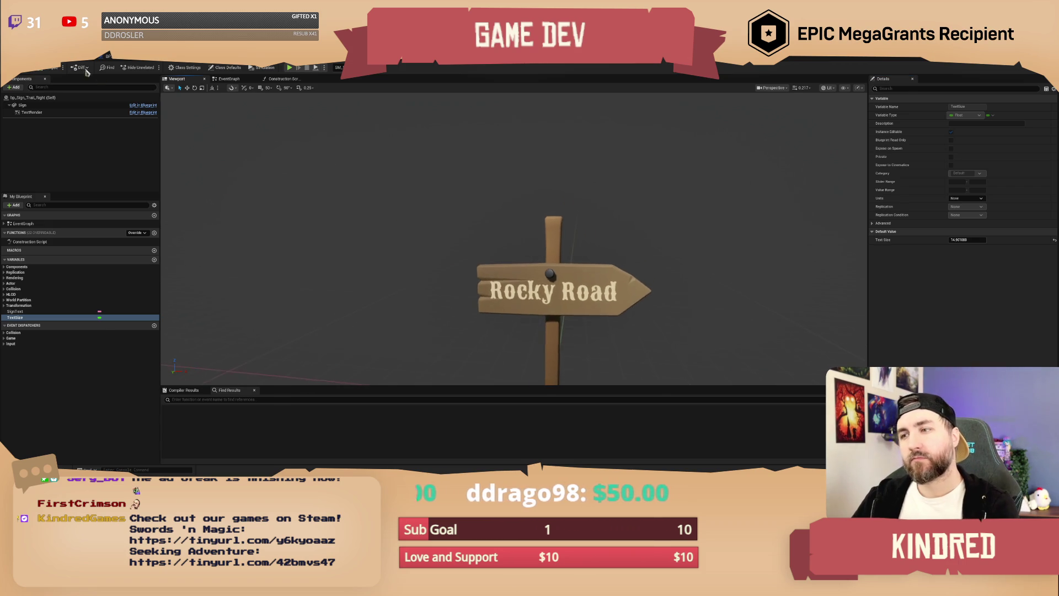
left_click(78, 58)
left_click_drag(491, 204, 469, 209)
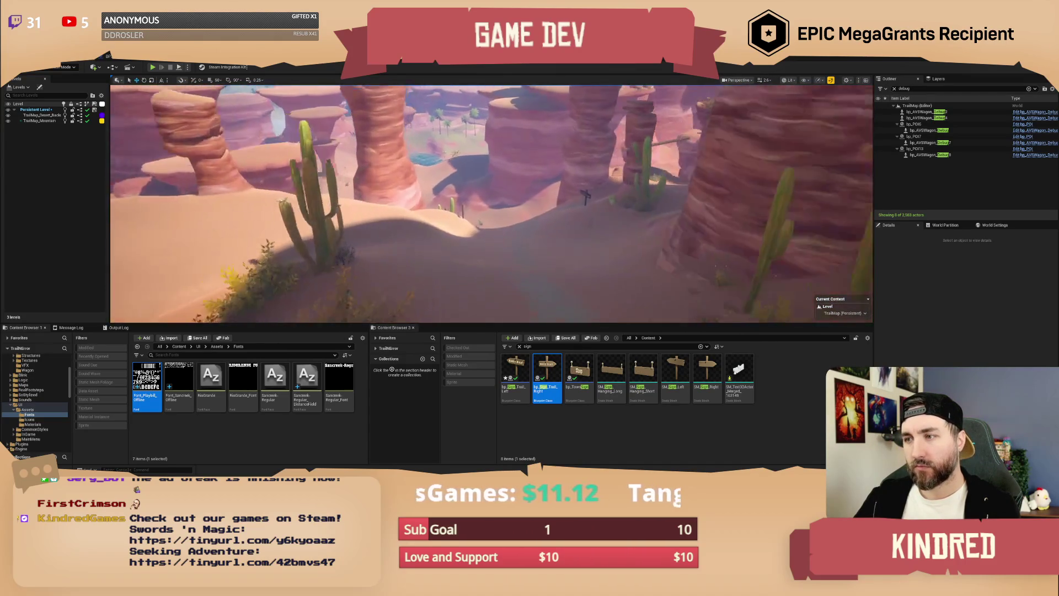
Fly over the desert to the two resized Rocky Road signs beside the cactus.
left_click_drag(469, 208, 464, 209)
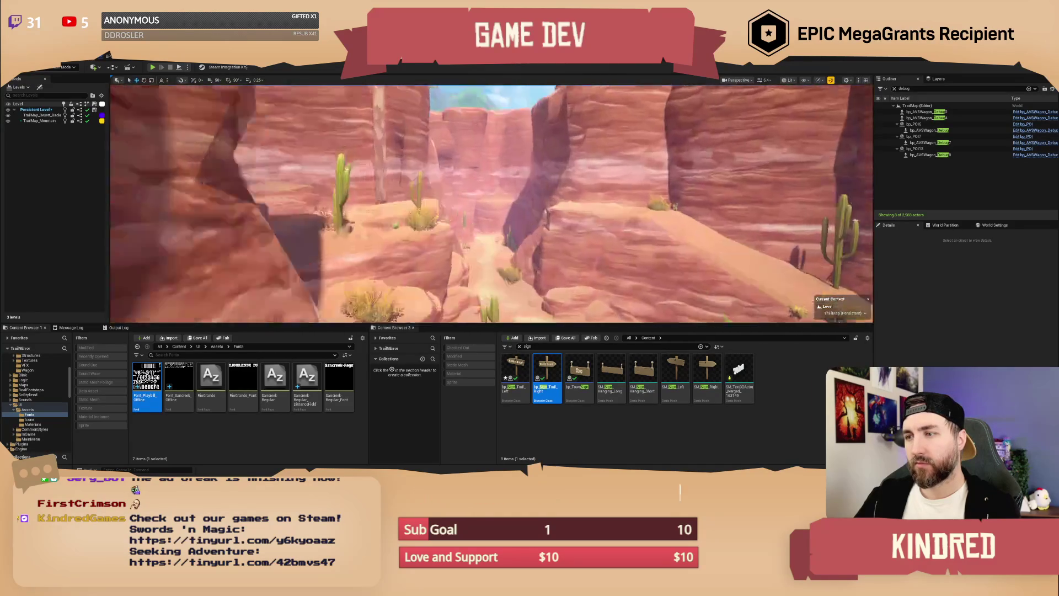
key("w")
scroll(491, 204, "down", 1)
key("a")
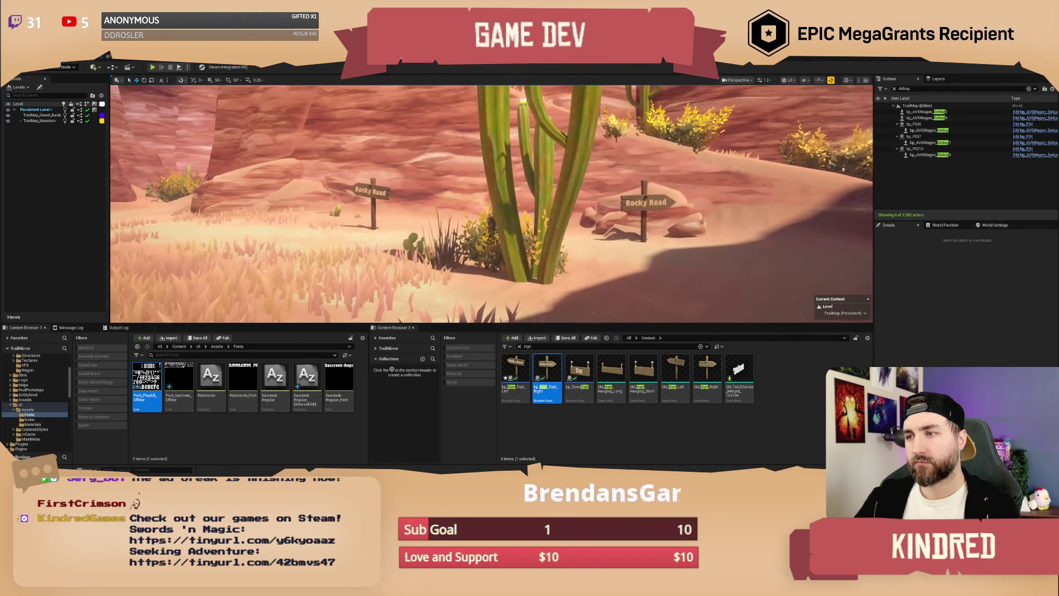
Screenshot the region around the two signs and save all changes.
key("Print")
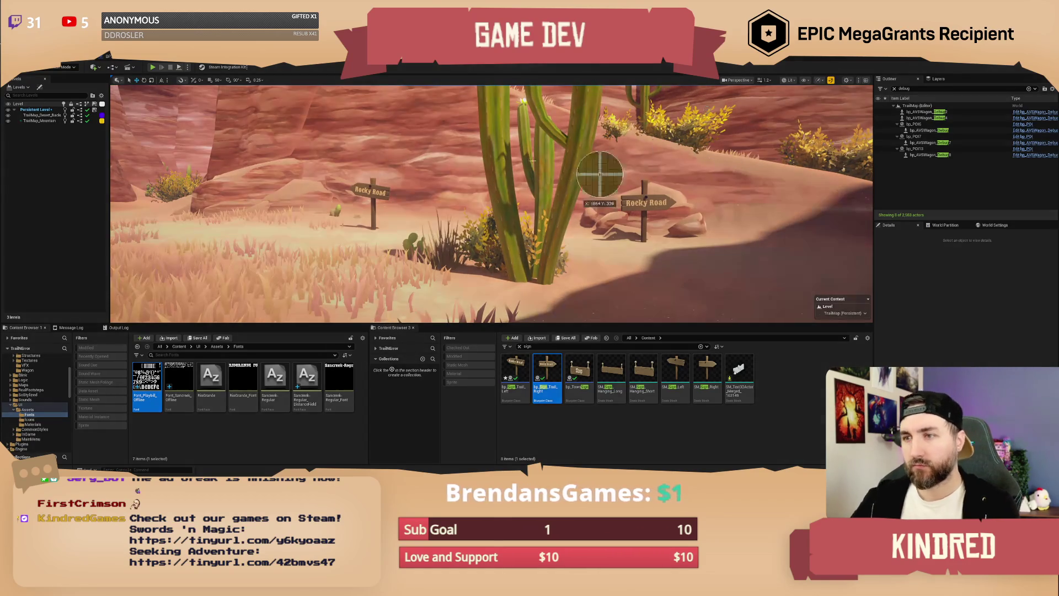
mouse_move(349, 129)
left_mouse_down()
mouse_move(591, 261)
mouse_move(697, 273)
mouse_move(701, 284)
left_mouse_up()
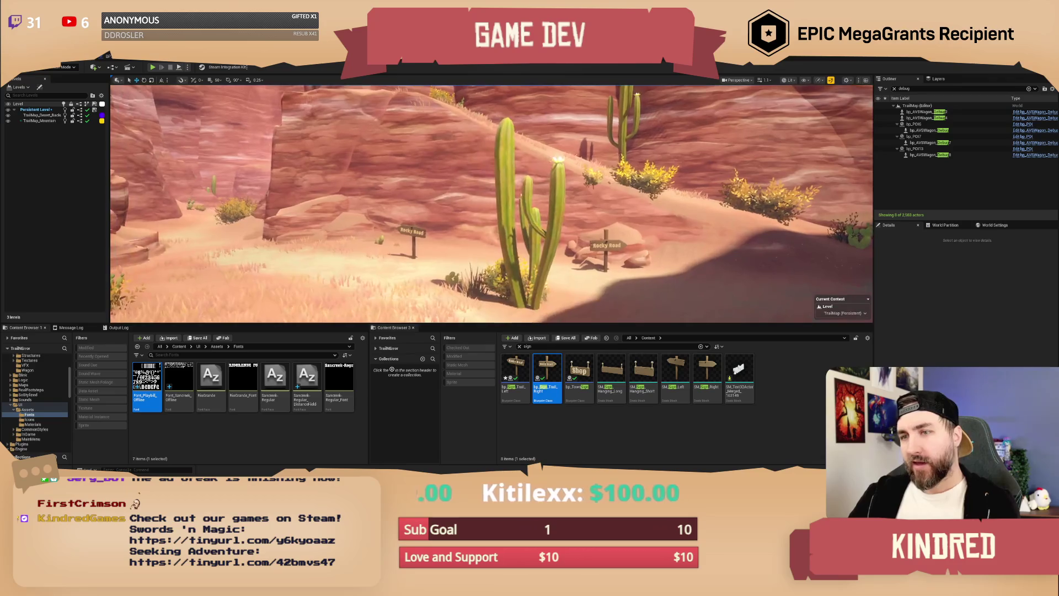
key("ctrl+s")
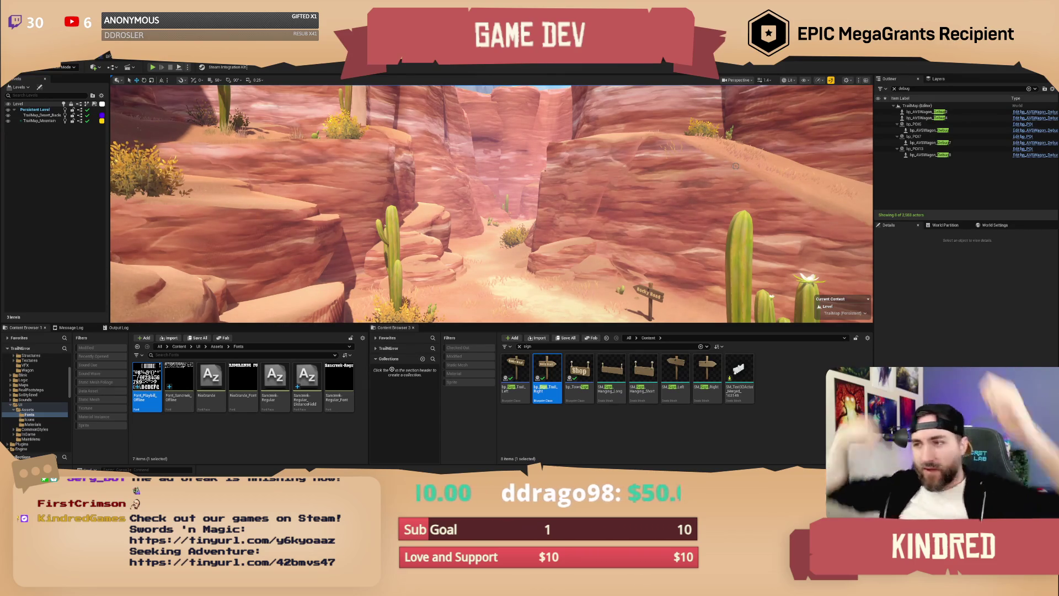
Fly down the canyon to the frontier town and delete the white wagon there.
key("w")
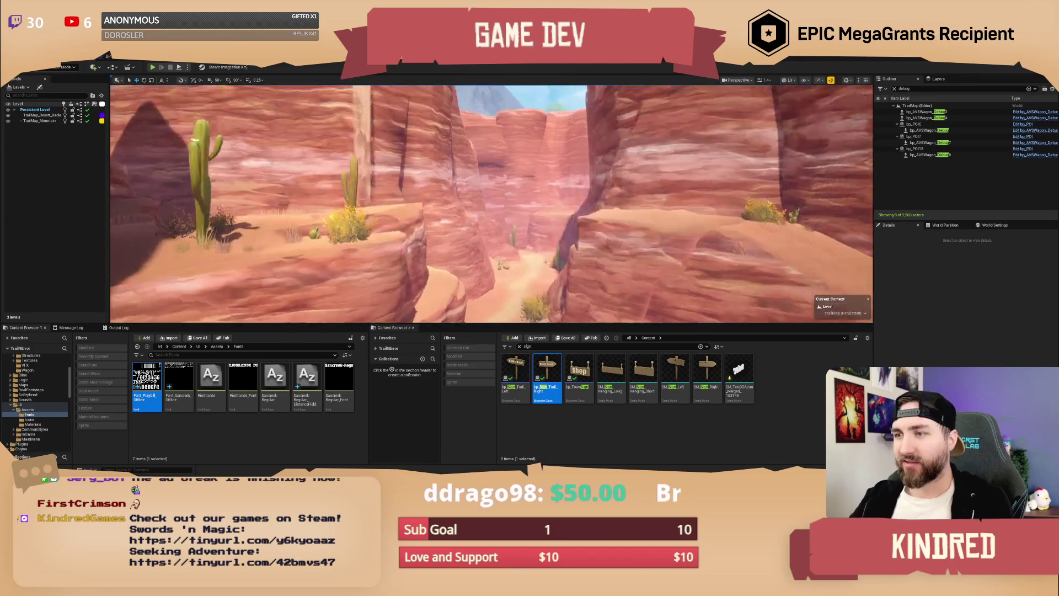
key("w")
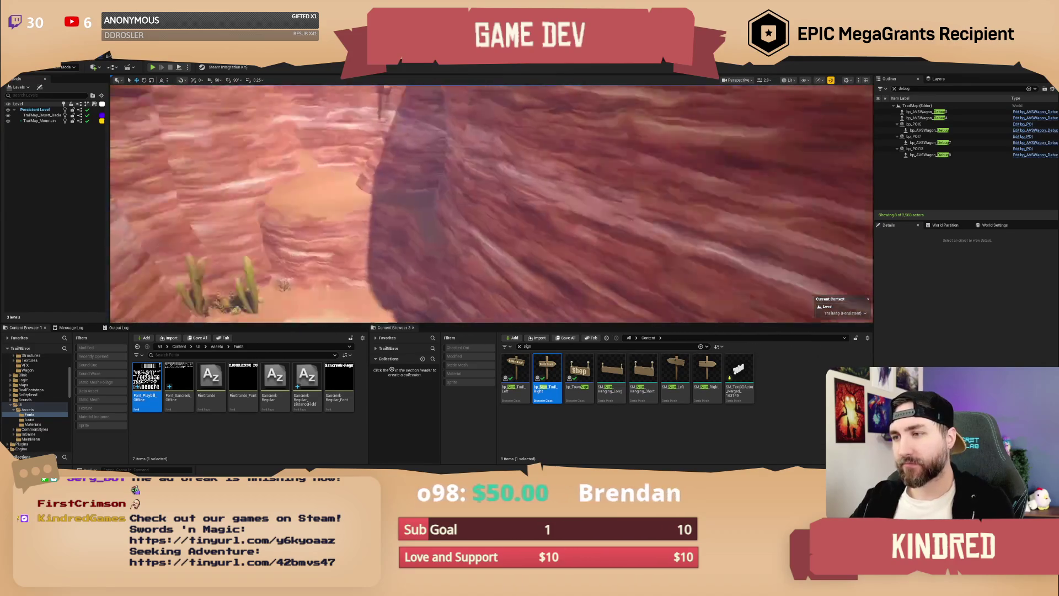
scroll(491, 203, "up", 5)
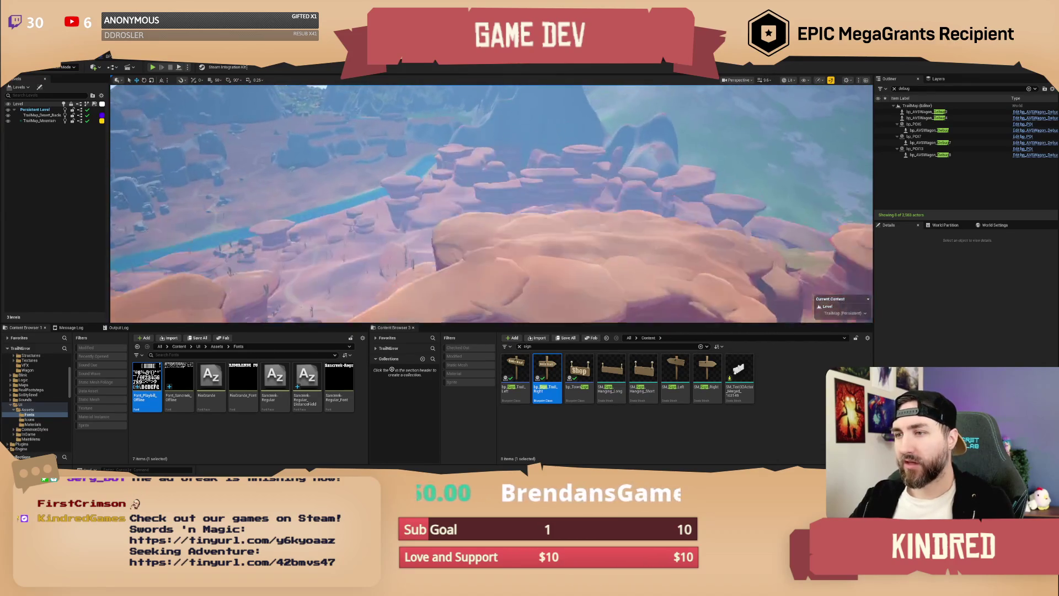
key("w")
scroll(491, 203, "down", 2)
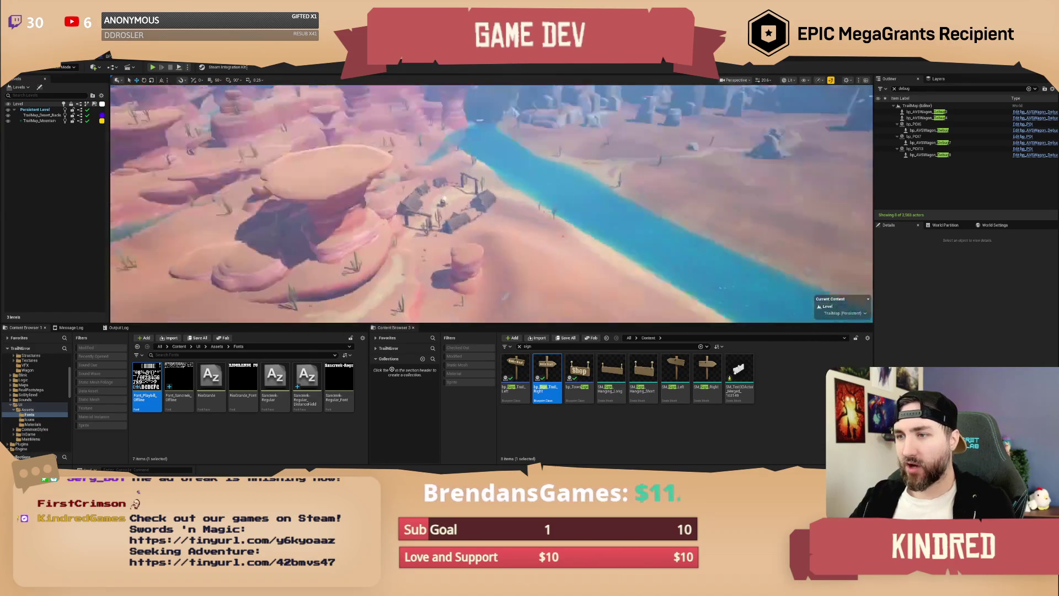
key("s")
scroll(491, 203, "down", 1)
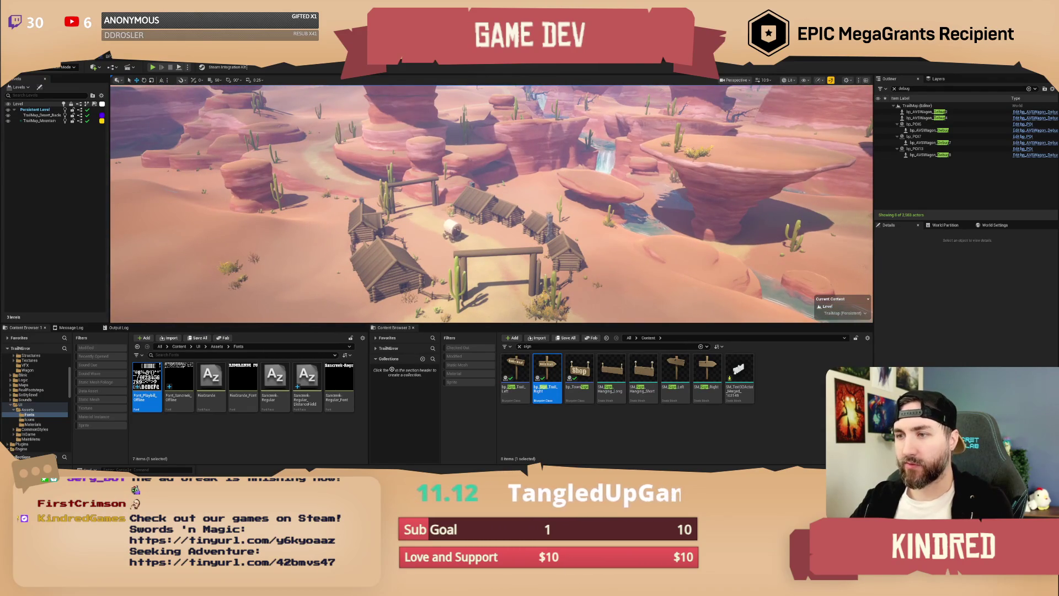
left_click(451, 227)
key("Delete")
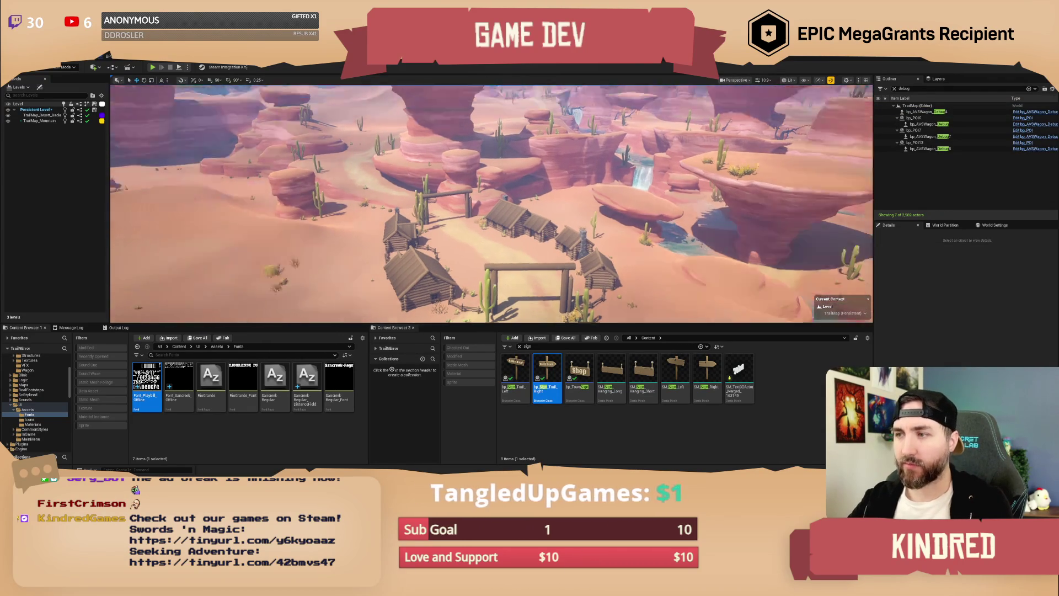
Search the Content Browser for 'poi' assets.
key("w")
scroll(491, 203, "down", 3)
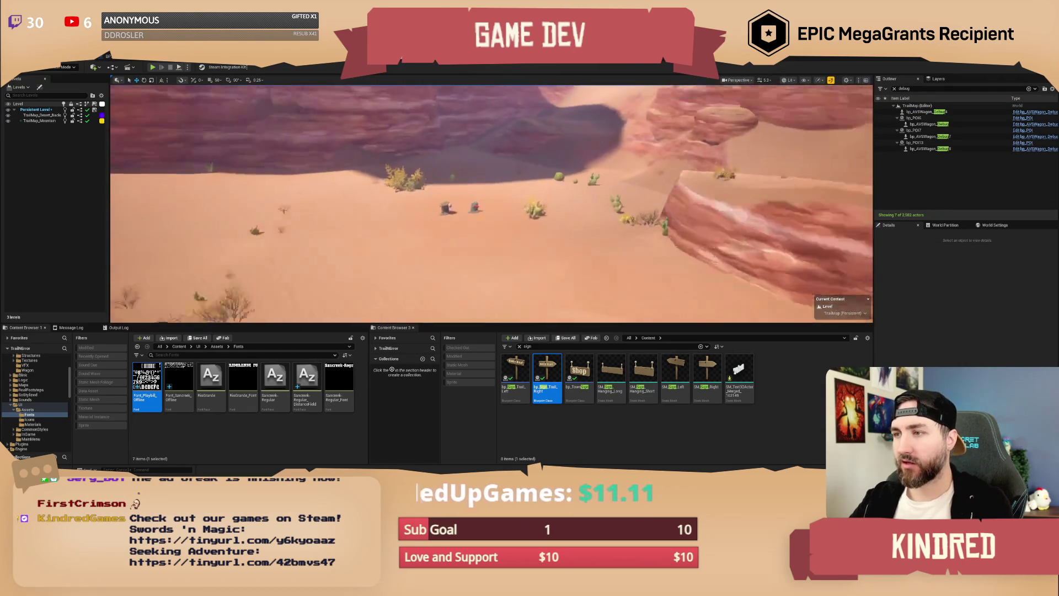
left_click(519, 346)
type("poi")
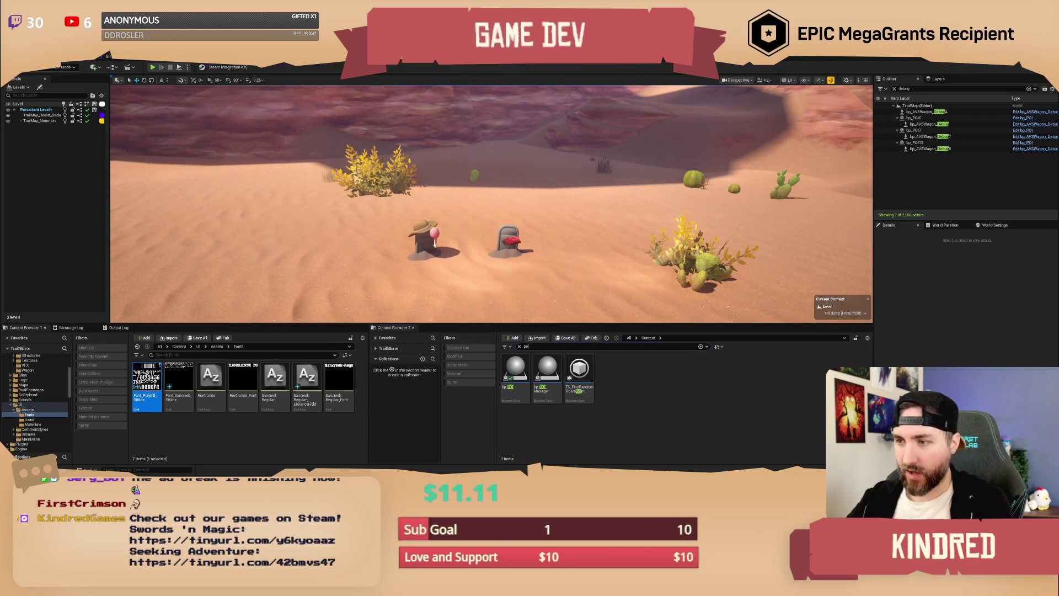
scroll(491, 203, "up", 3)
scroll(491, 203, "up", 2)
Select the Gravestones marker and use Browse to Asset to reveal bp_POI.
key("w")
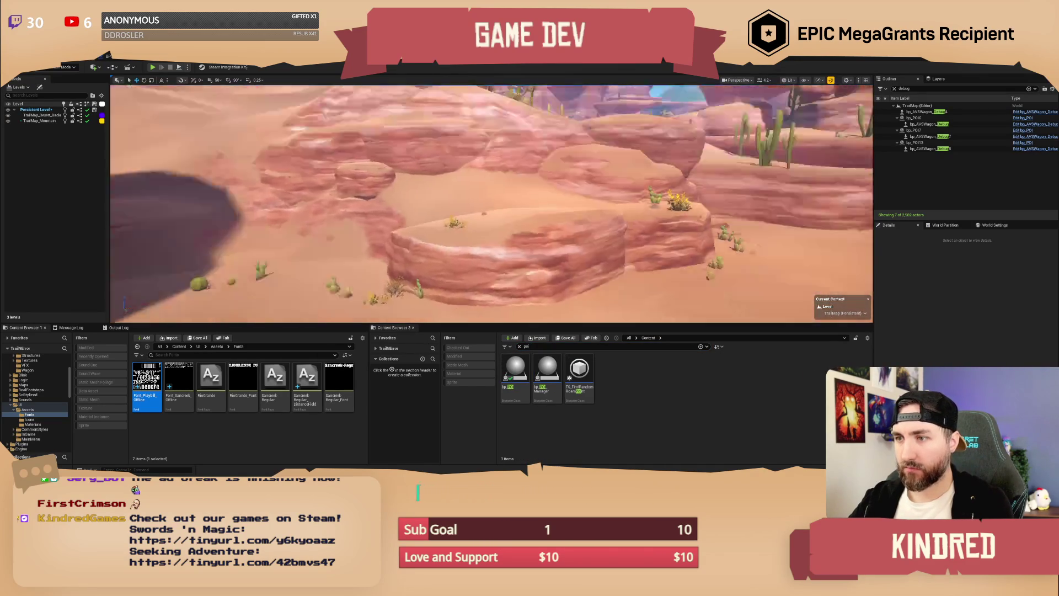
key("s")
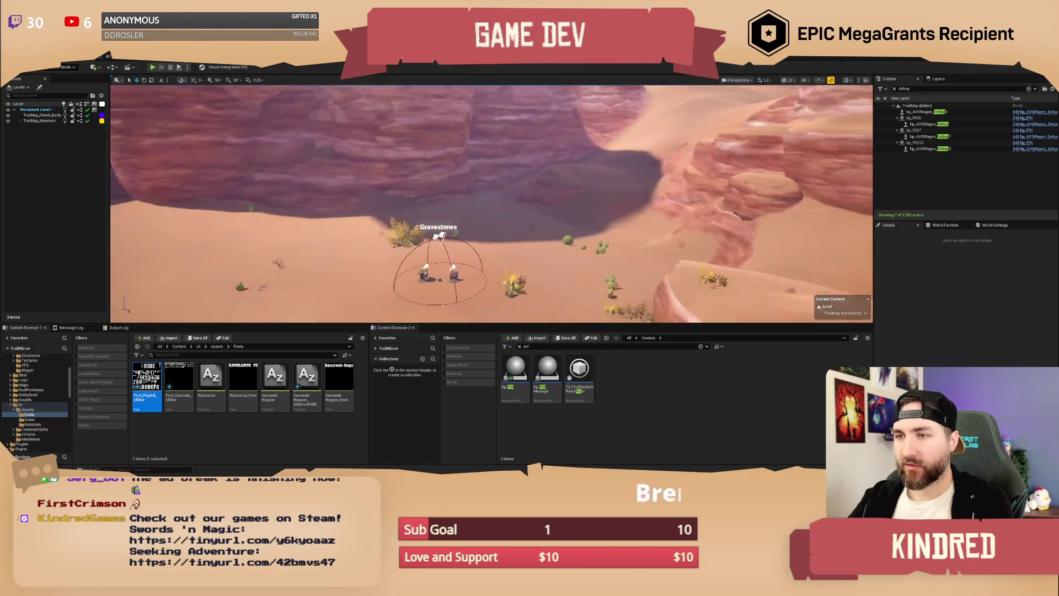
left_click(417, 243)
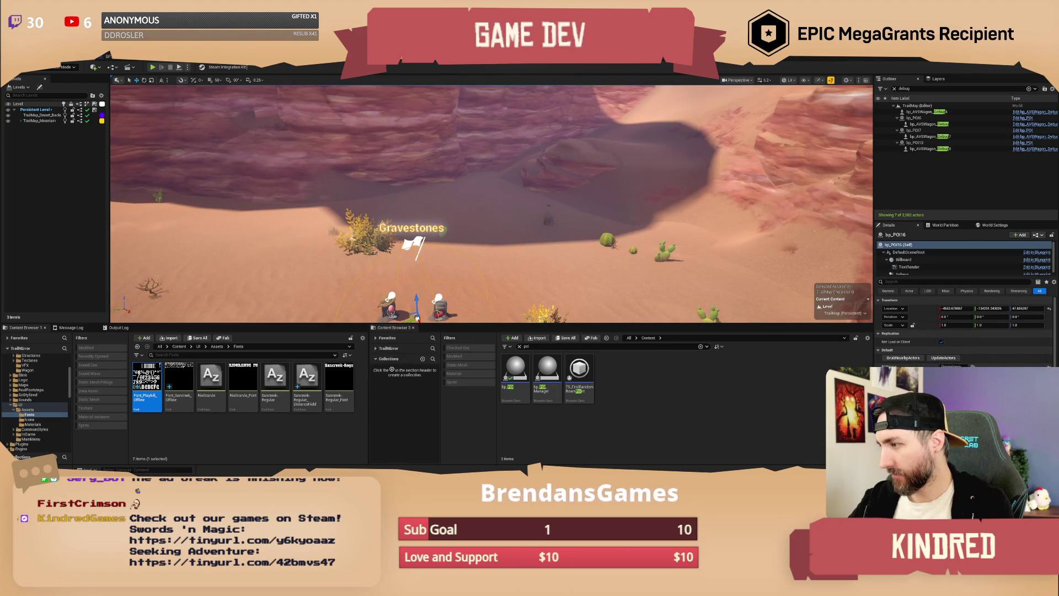
scroll(689, 197, "down", 2)
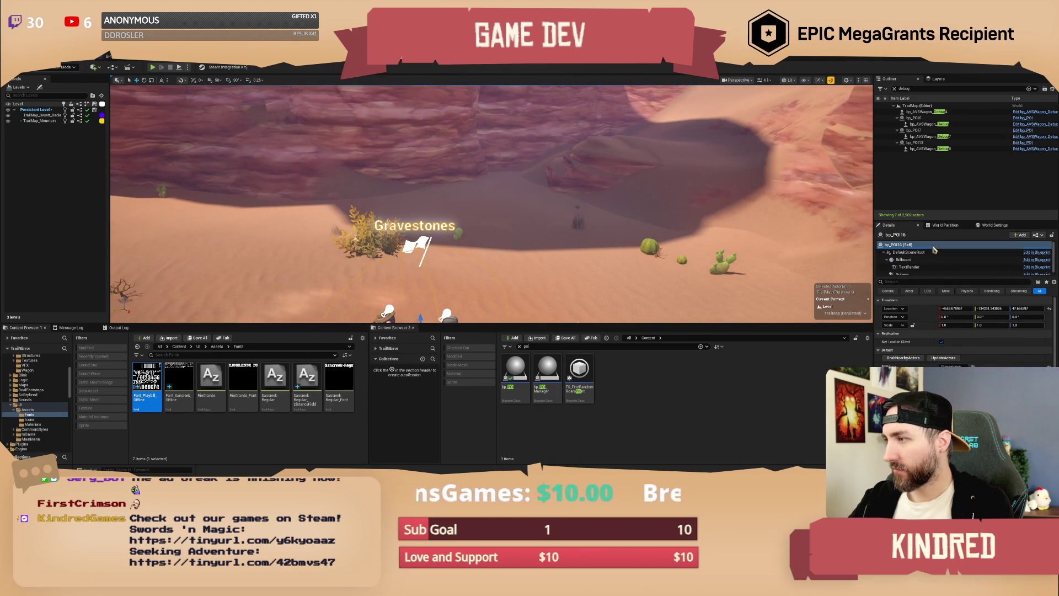
right_click(911, 251)
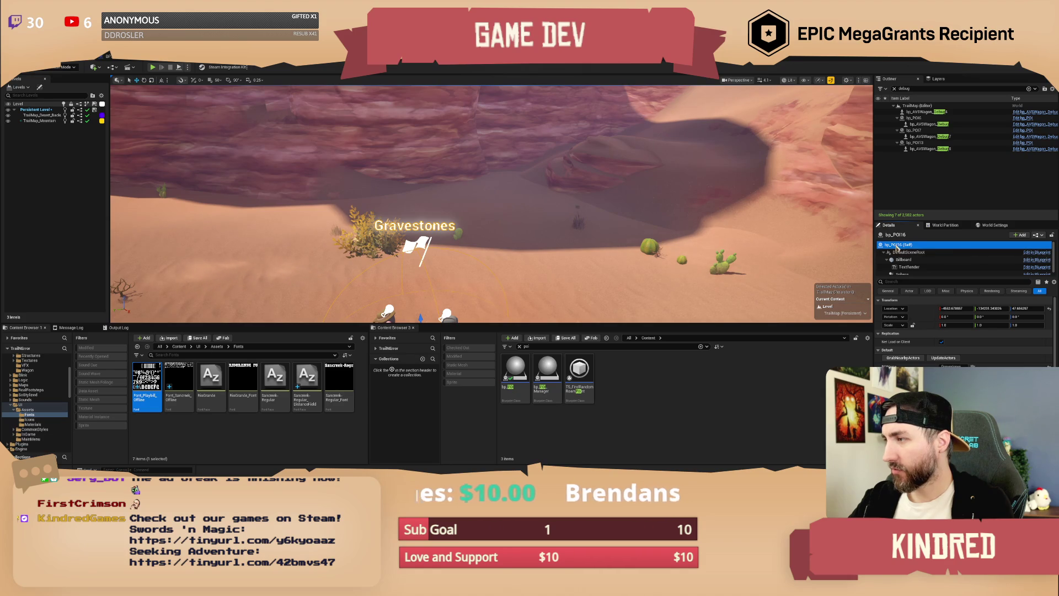
right_click(890, 248)
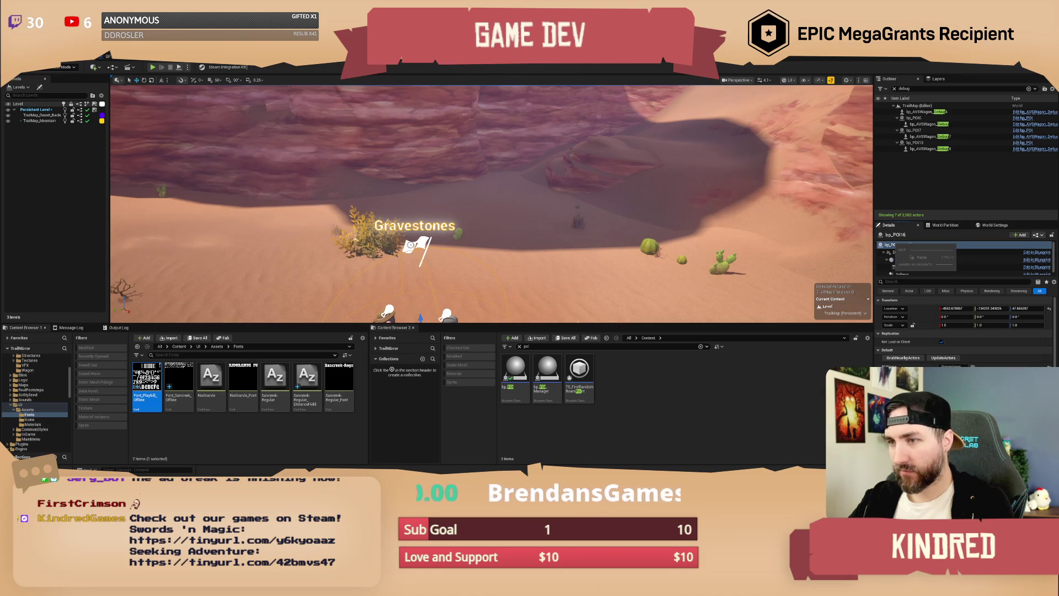
right_click(414, 248)
left_click(440, 265)
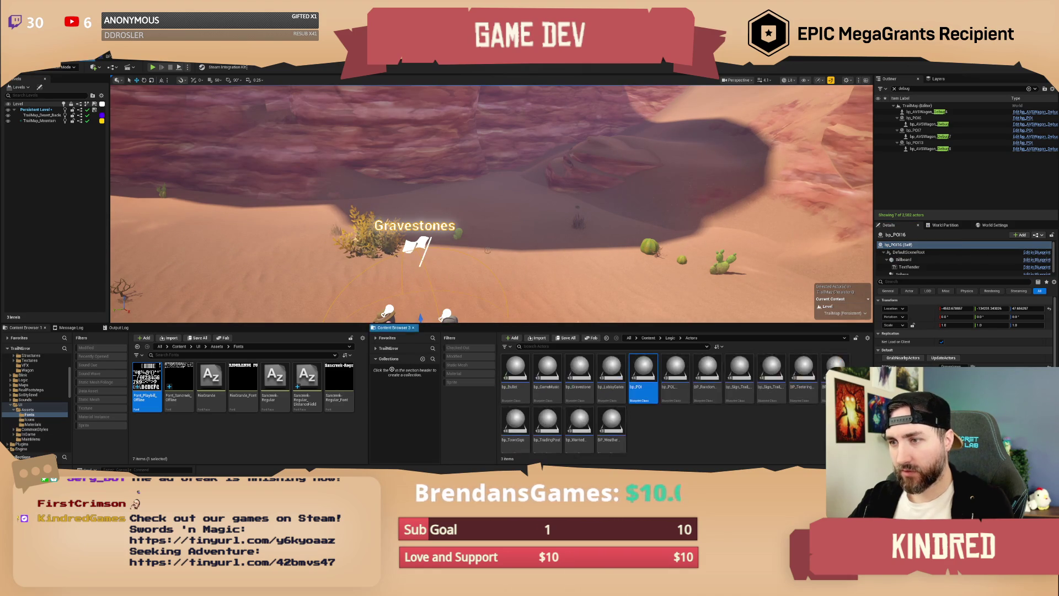
Open bp_POI and duplicate its TextRender component.
double_click(654, 367)
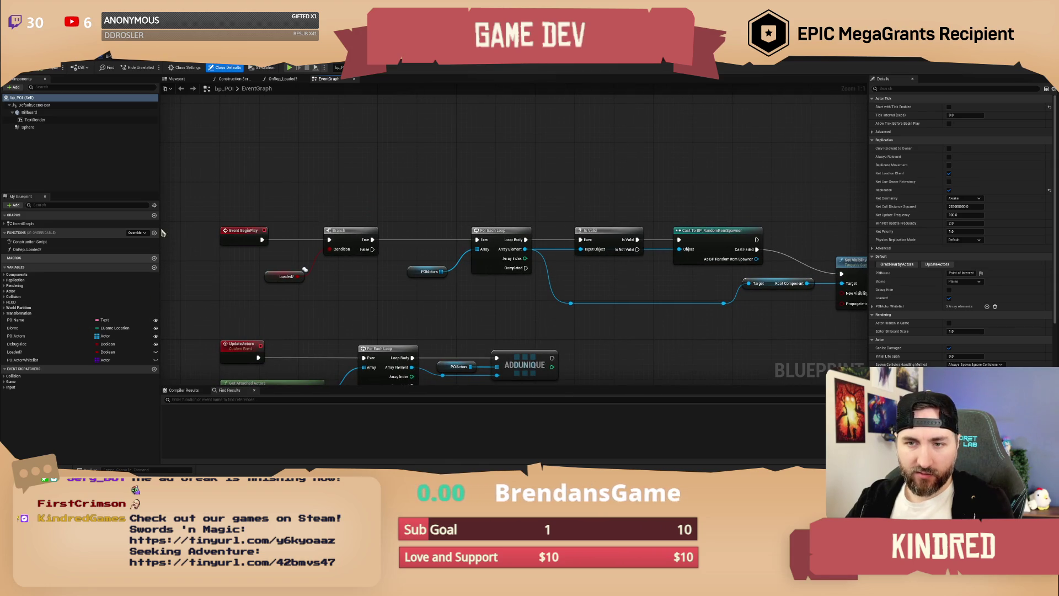
left_click(34, 119)
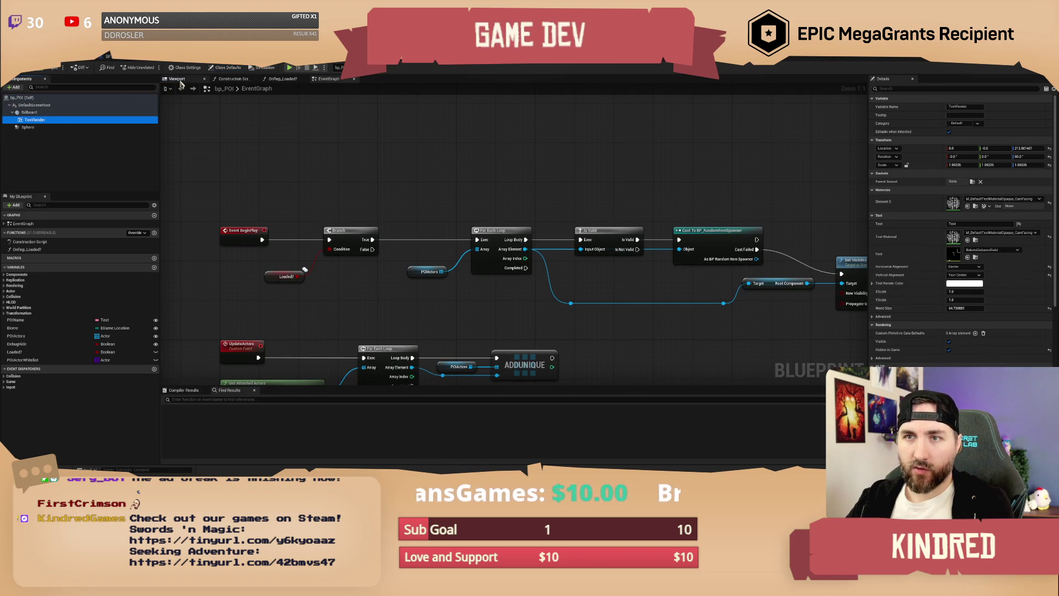
right_click(40, 120)
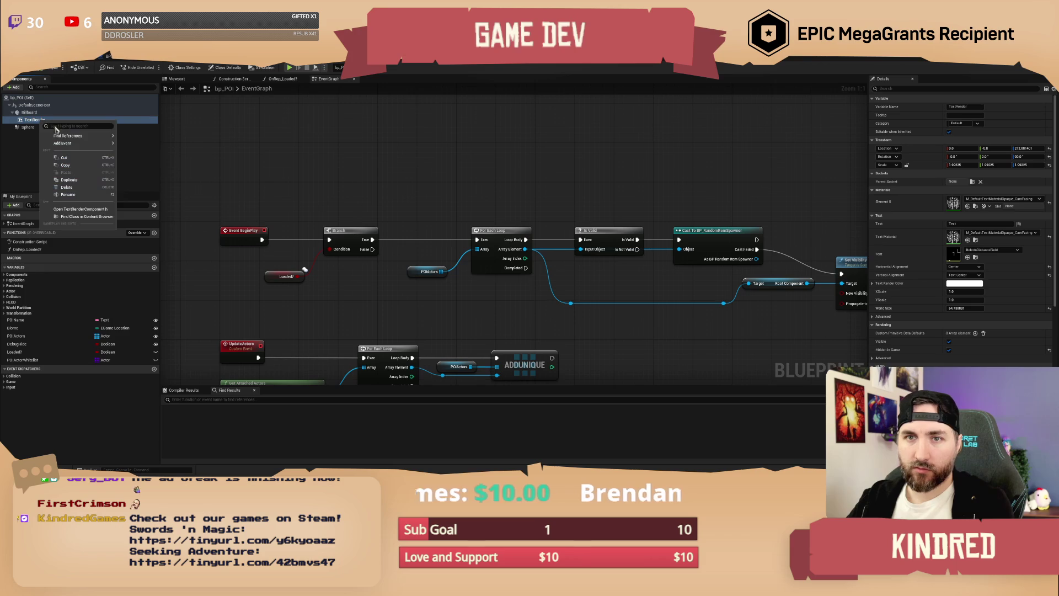
left_click(69, 180)
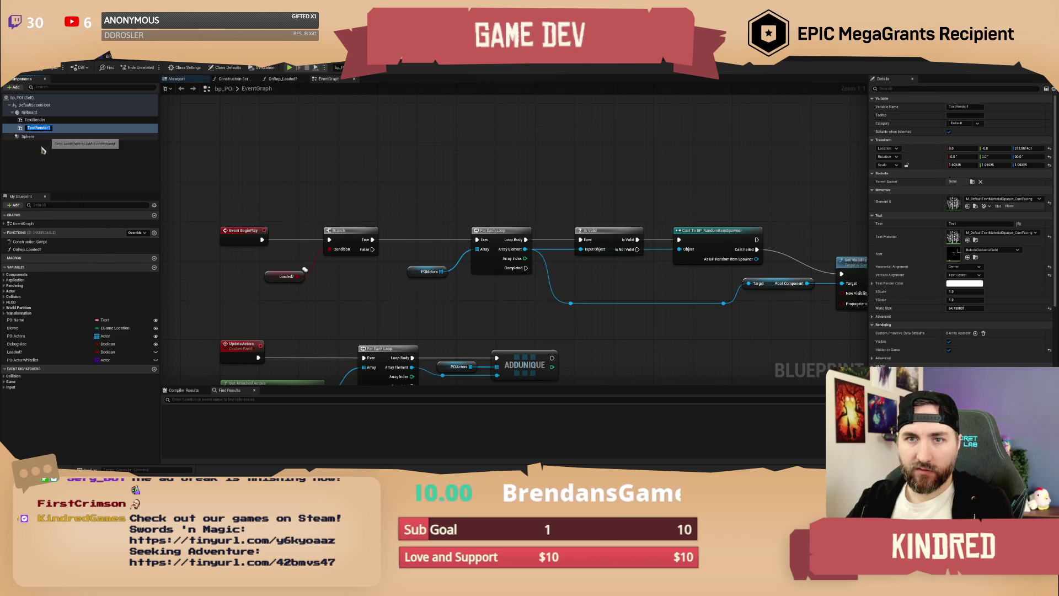
Raise TextRender1 above Point of Interest, scale it to about 4.5, and set its text to Biome Name.
left_click(36, 127)
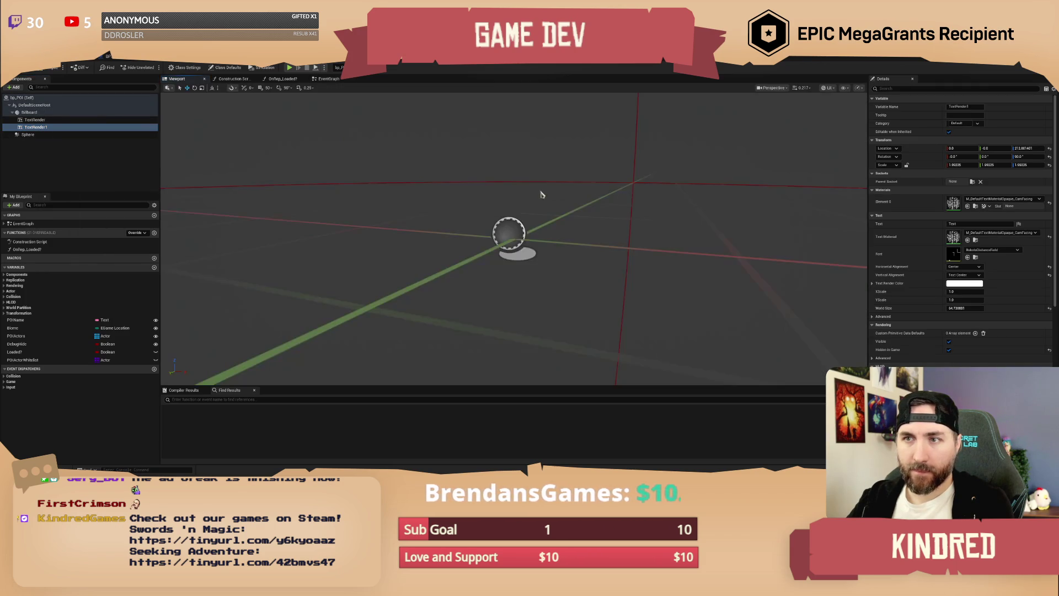
key("f")
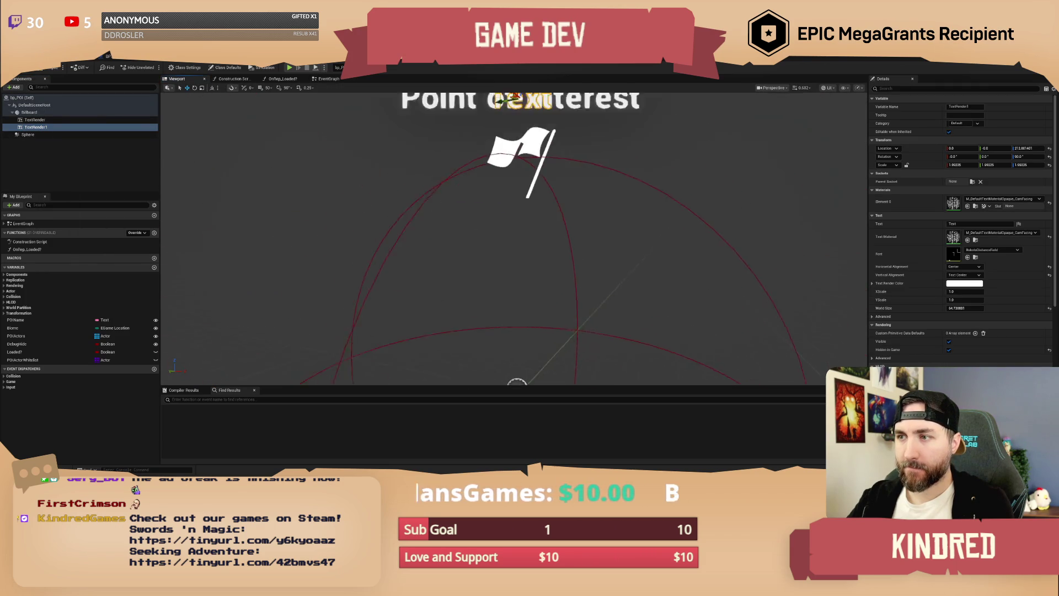
left_click_drag(491, 199, 488, 153)
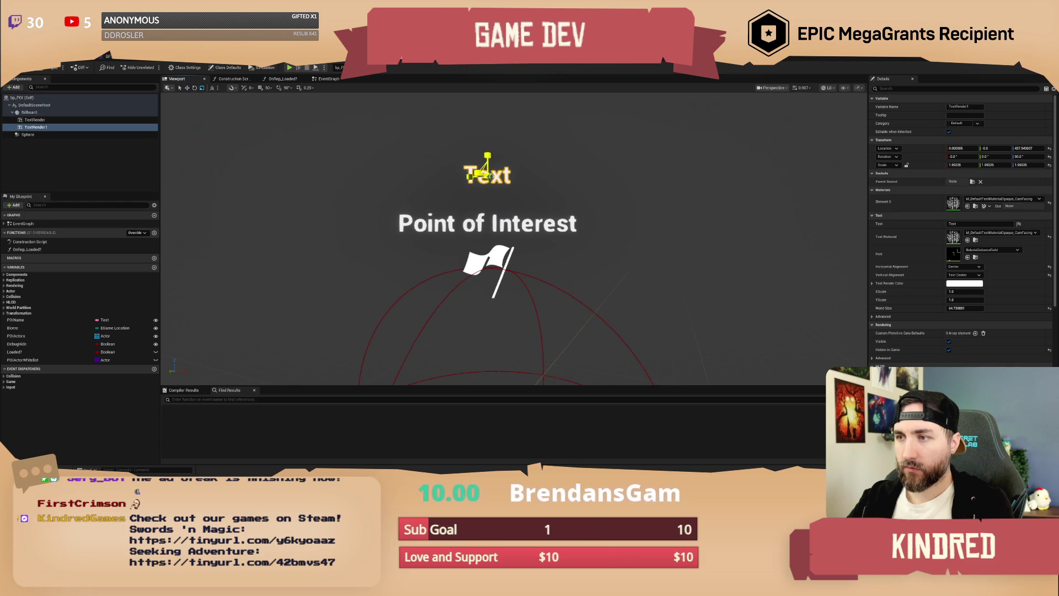
left_click_drag(963, 164, 1004, 164)
left_click(972, 223)
type("Bi")
key("Return")
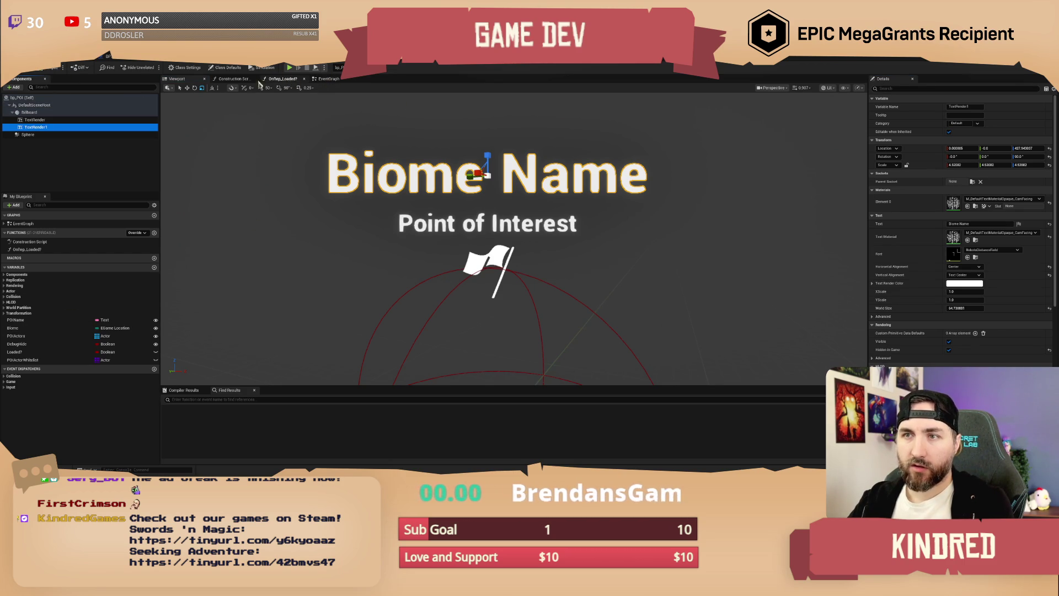
Rename the TextRender1 component to BiomeTextRender.
left_click(228, 80)
left_click(37, 127)
key("F2")
type("B")
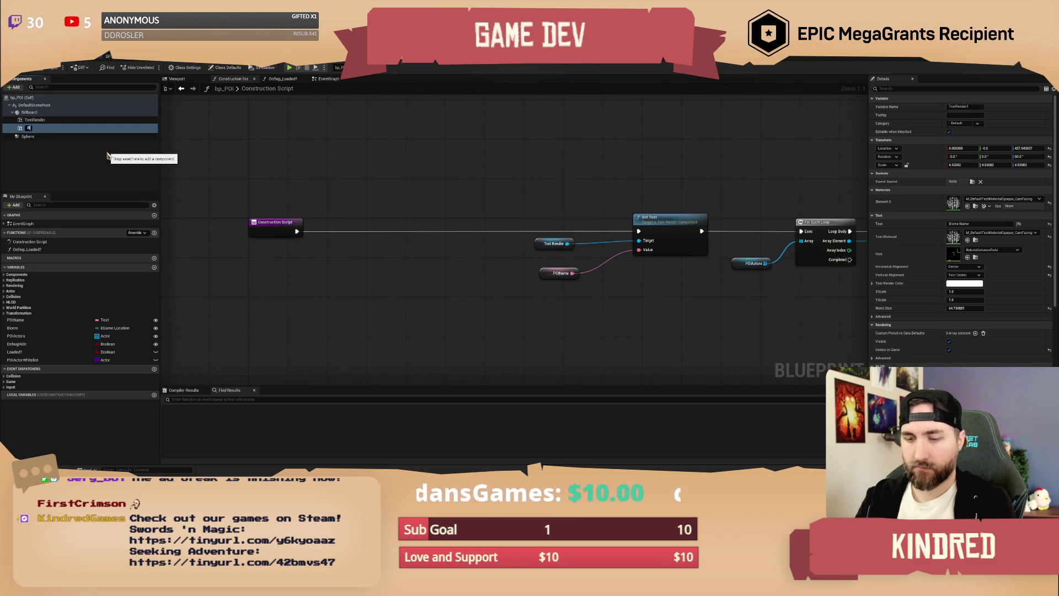
type("iomeTextRend")
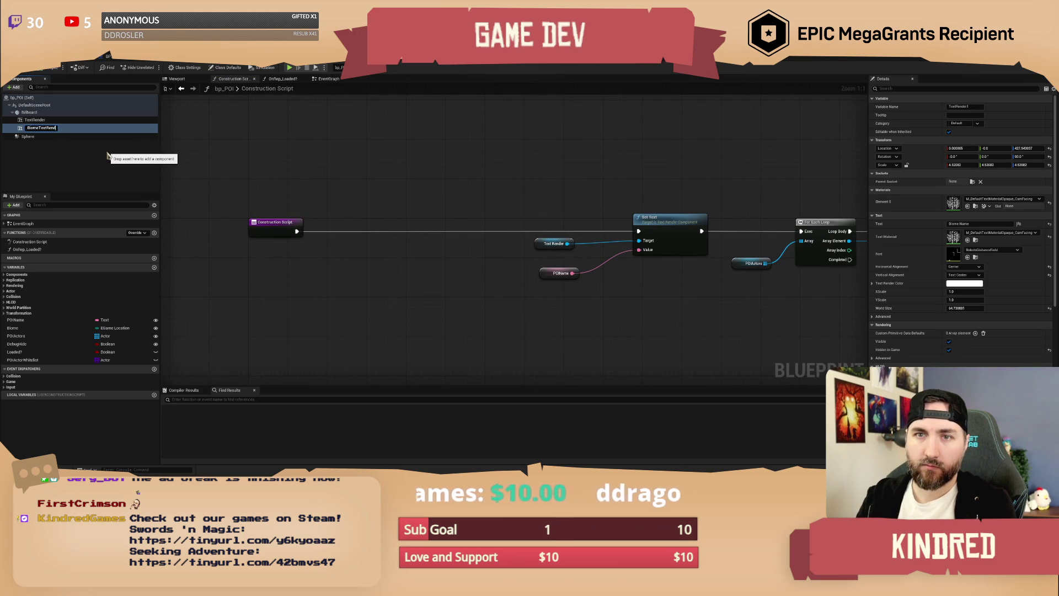
type("er")
key("Return")
Add a BiomeTextRender Set Text node and wire it first in the Construction Script.
left_click_drag(41, 119, 402, 186)
type("set text")
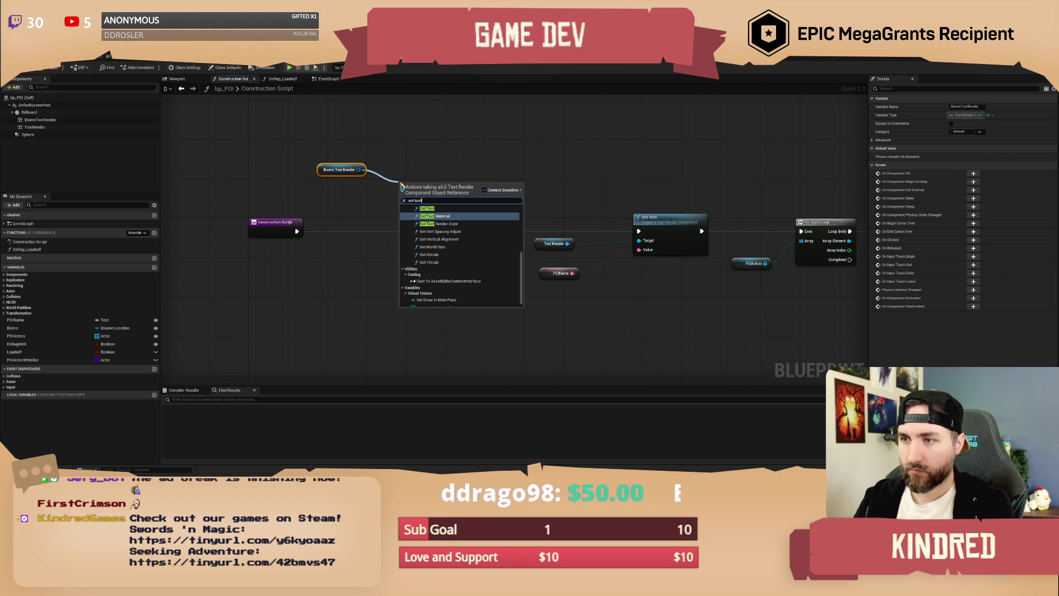
left_click(427, 208)
left_click_drag(425, 194, 439, 224)
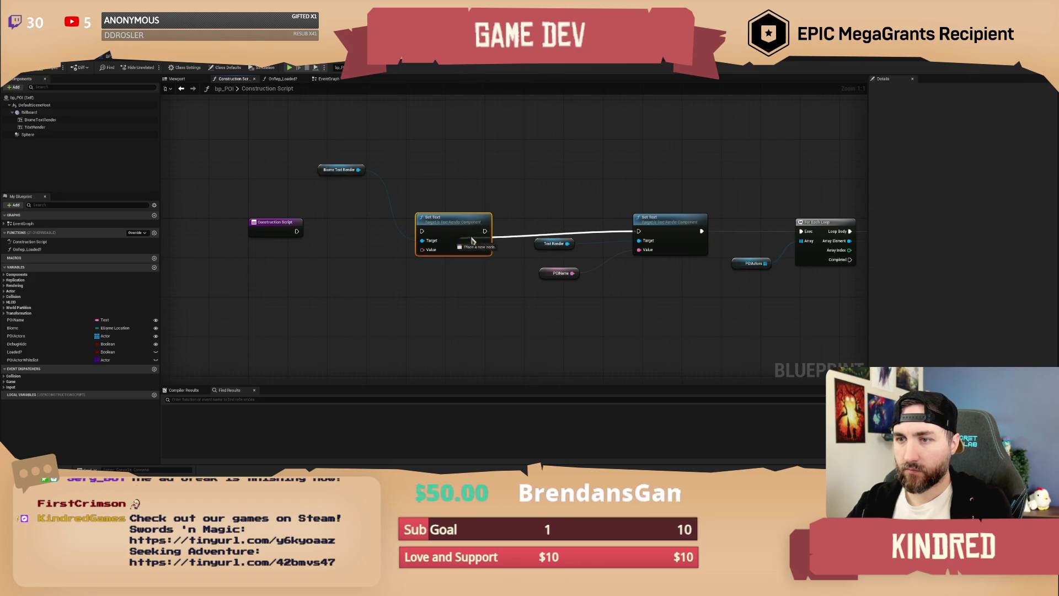
mouse_move(302, 231)
left_mouse_down()
mouse_move(316, 239)
mouse_move(303, 231)
left_mouse_up()
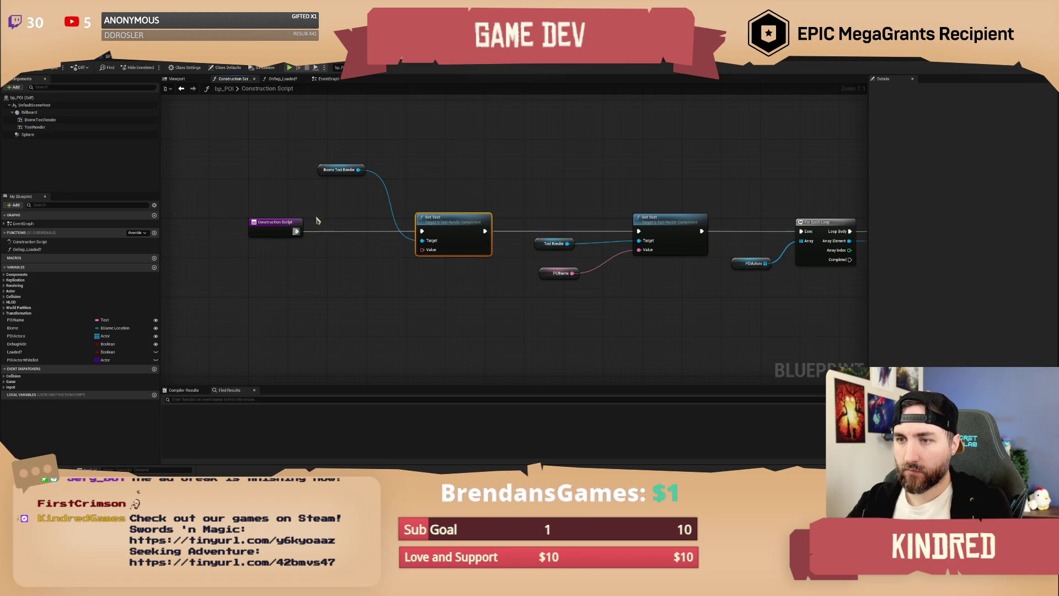
left_click_drag(338, 169, 332, 258)
Feed the Biome variable through a To Text node into Set Text's value.
mouse_move(65, 329)
left_mouse_down()
mouse_move(364, 298)
mouse_move(423, 250)
left_mouse_up()
left_click(287, 308)
left_click(408, 304)
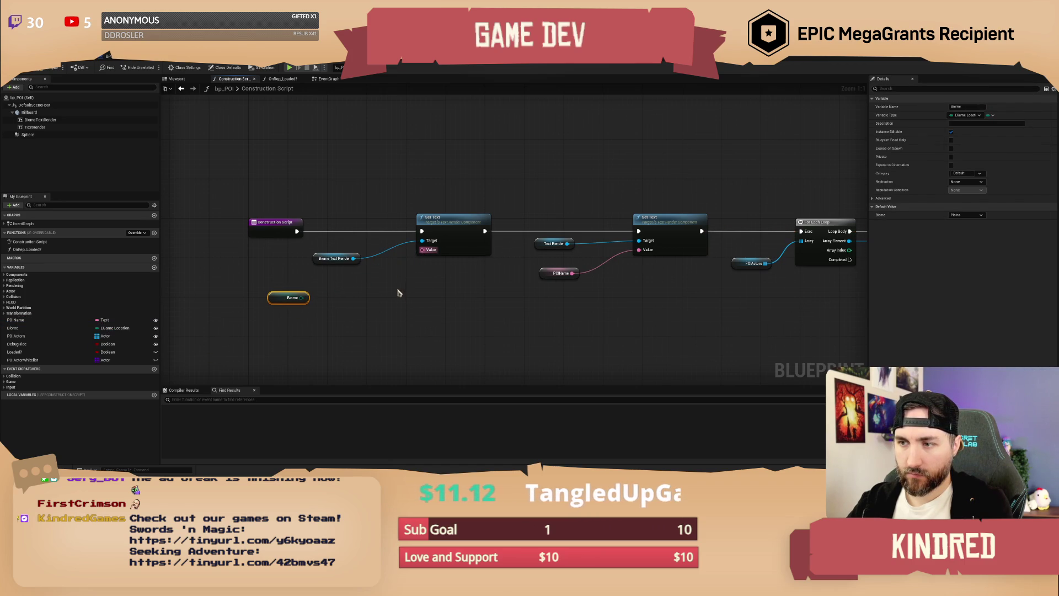
left_click_drag(305, 298, 423, 251)
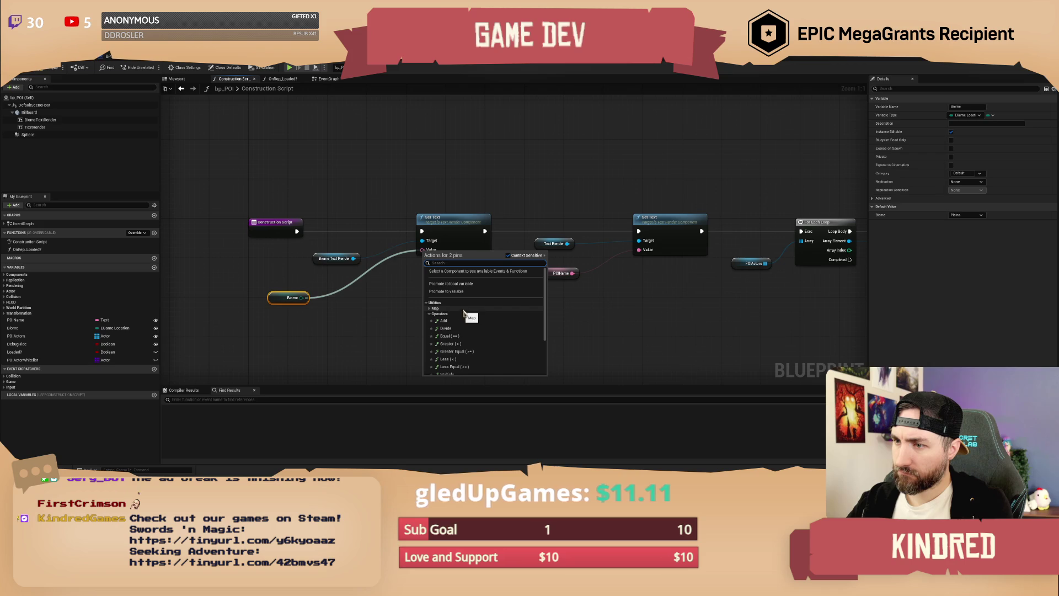
scroll(464, 317, "down", 3)
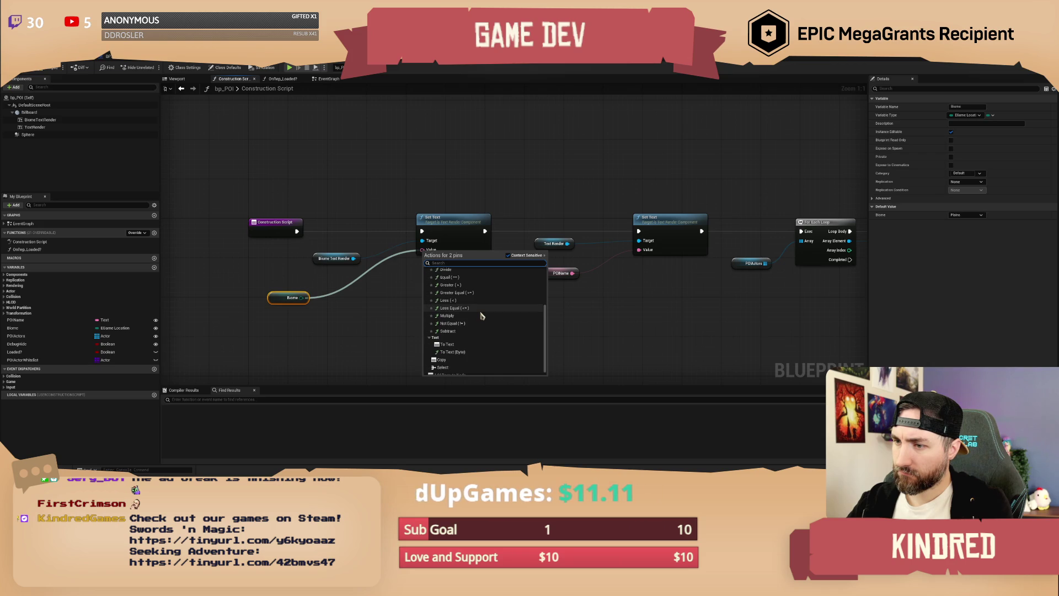
left_click(463, 342)
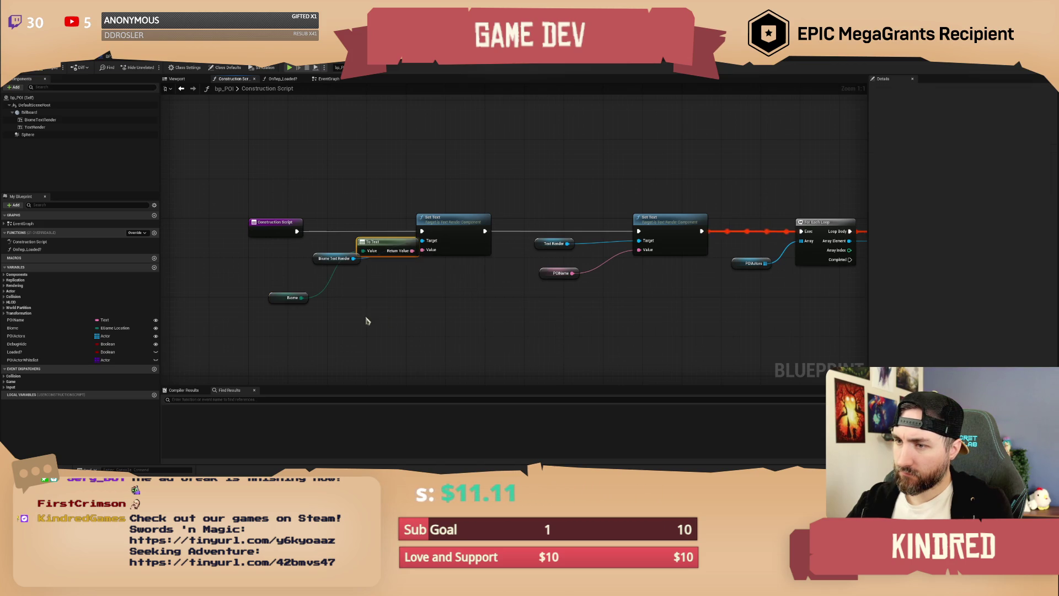
left_click_drag(375, 238, 357, 303)
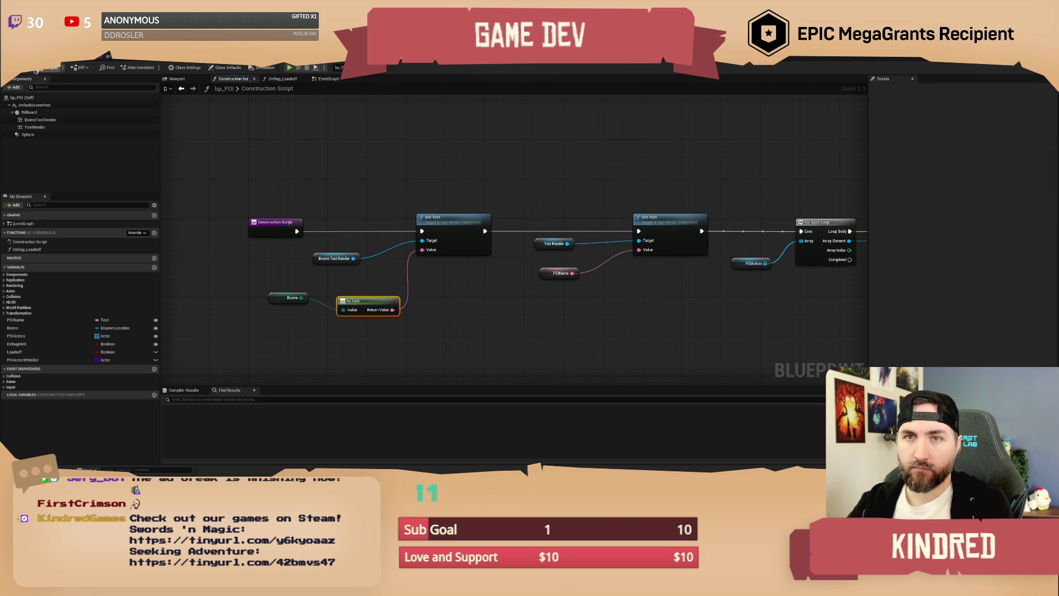
left_click(61, 55)
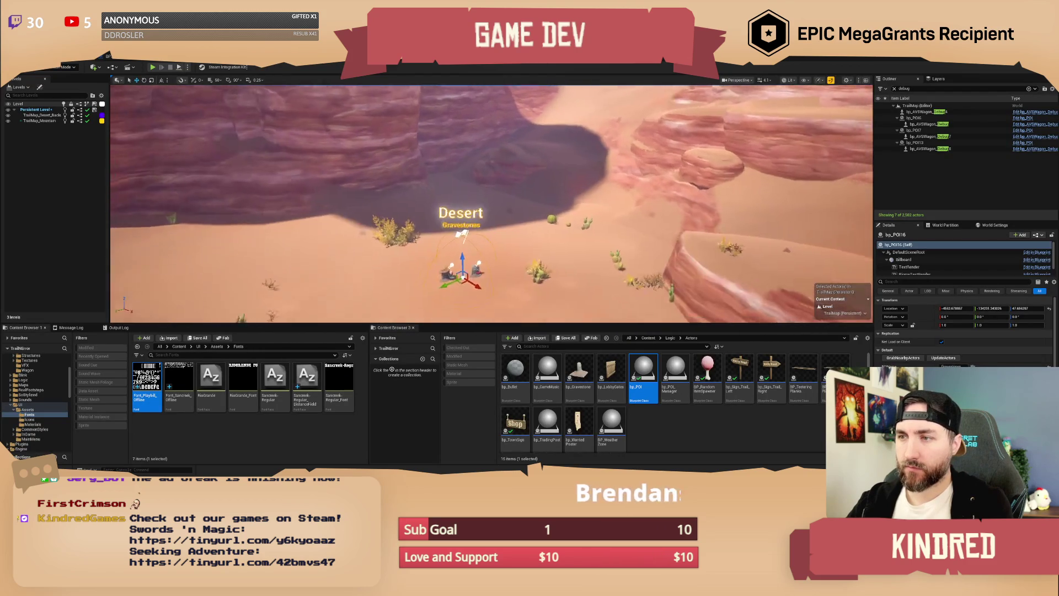
Focus on BP_TumbleweedZone, search Content for tumbleweed assets, and select BP_Tumbleweed.
left_click(544, 213)
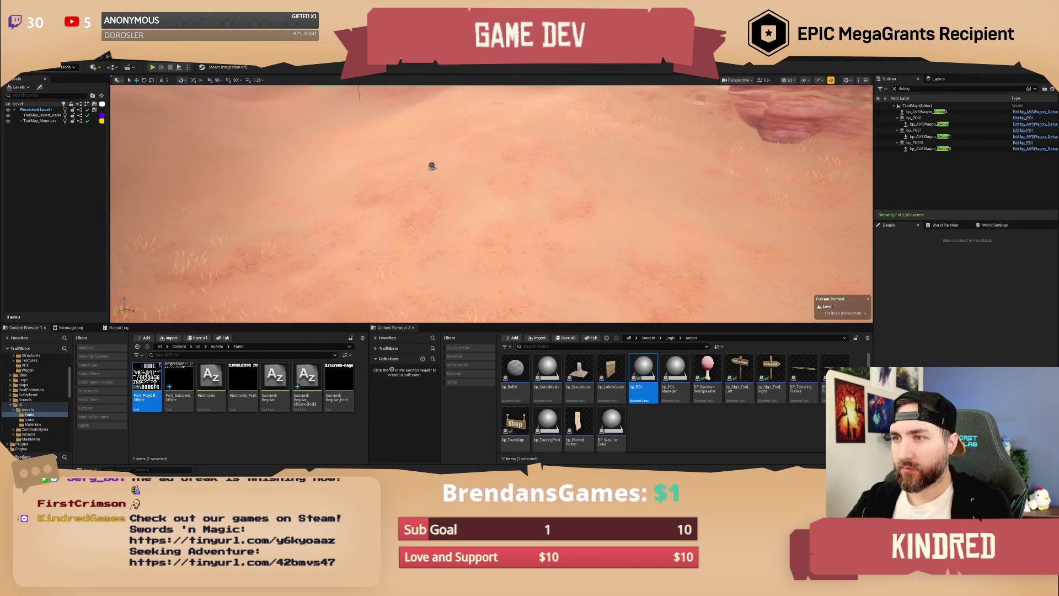
left_click(432, 166)
key("f")
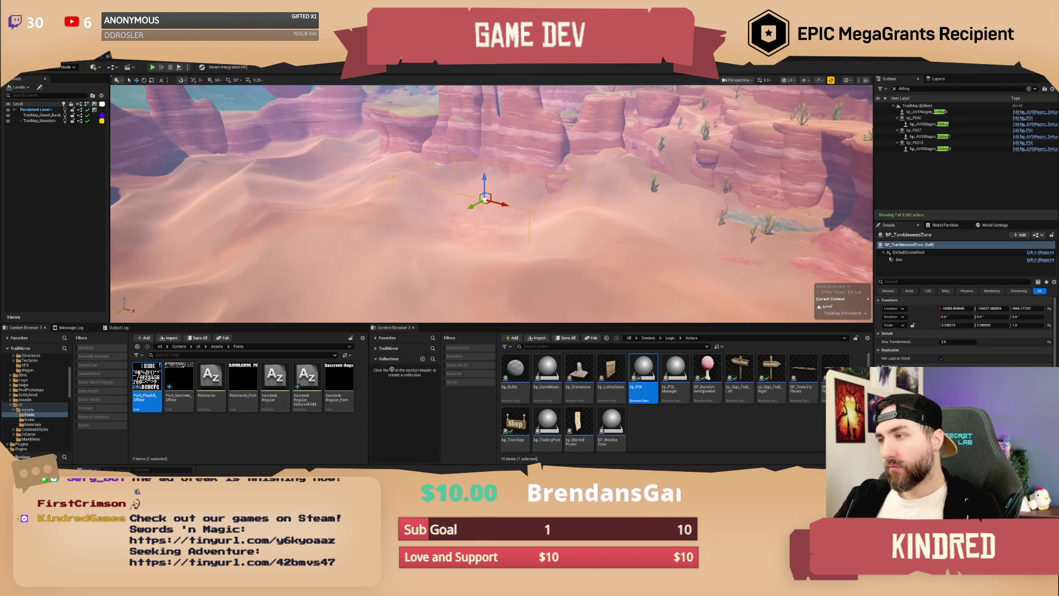
left_click(647, 339)
type("umble")
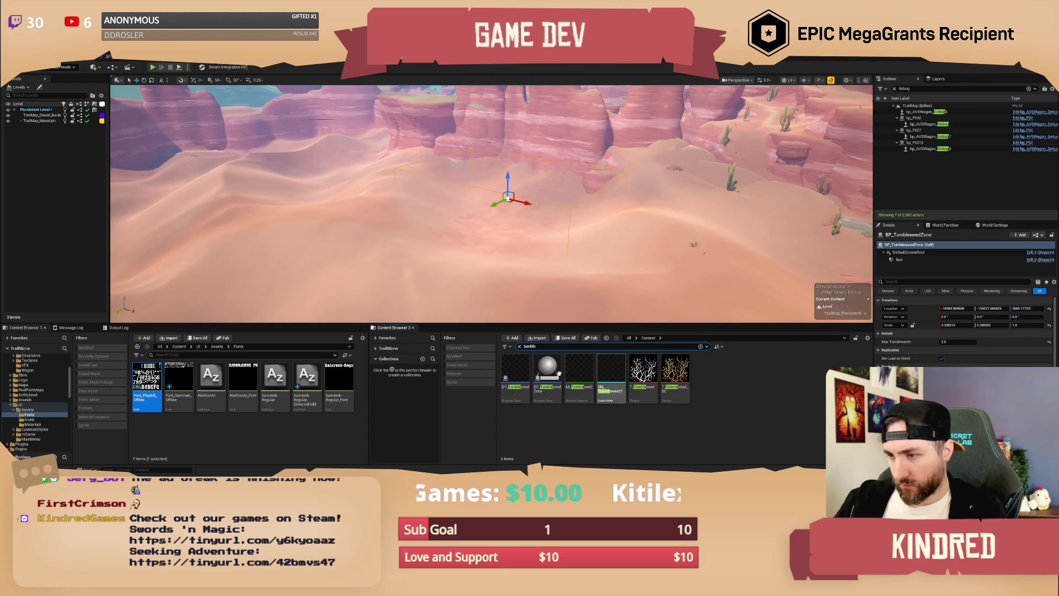
left_click(516, 375)
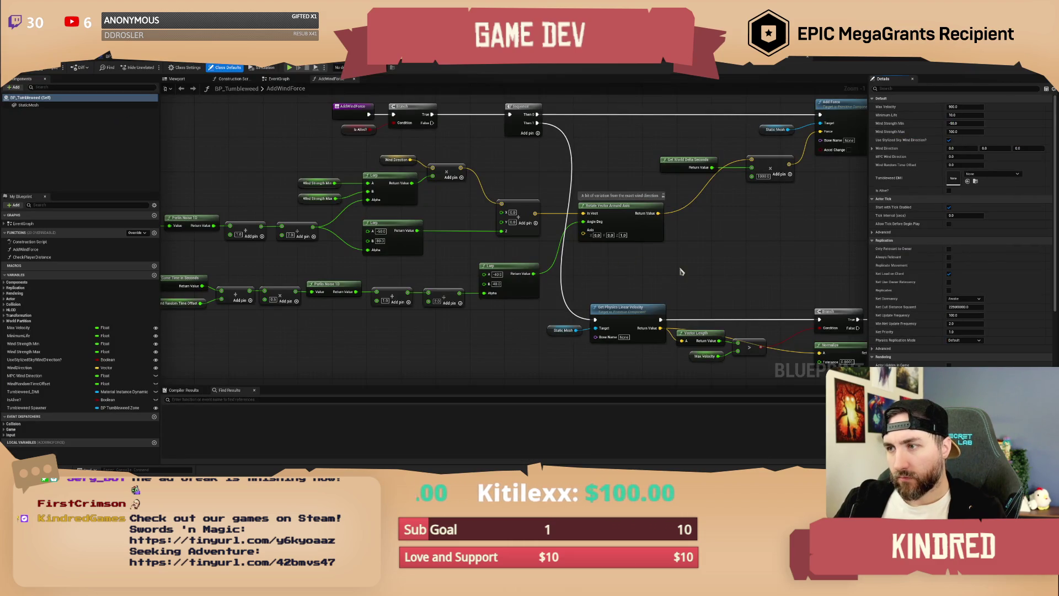
mouse_move(682, 271)
left_mouse_down()
mouse_move(650, 294)
mouse_move(611, 295)
left_mouse_up()
mouse_move(683, 275)
left_mouse_down()
mouse_move(673, 293)
mouse_move(665, 240)
mouse_move(693, 248)
mouse_move(575, 238)
mouse_move(576, 248)
left_mouse_up()
mouse_move(348, 150)
left_mouse_down()
mouse_move(441, 207)
mouse_move(420, 201)
left_mouse_up()
scroll(432, 113, "down", 2)
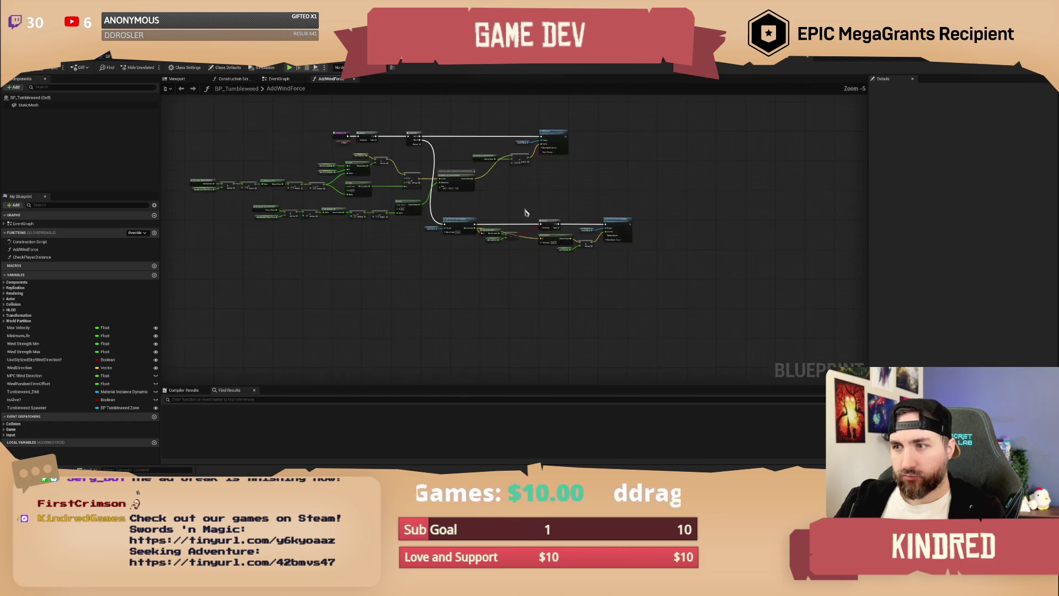
scroll(580, 252, "up", 2)
left_click_drag(580, 252, 577, 277)
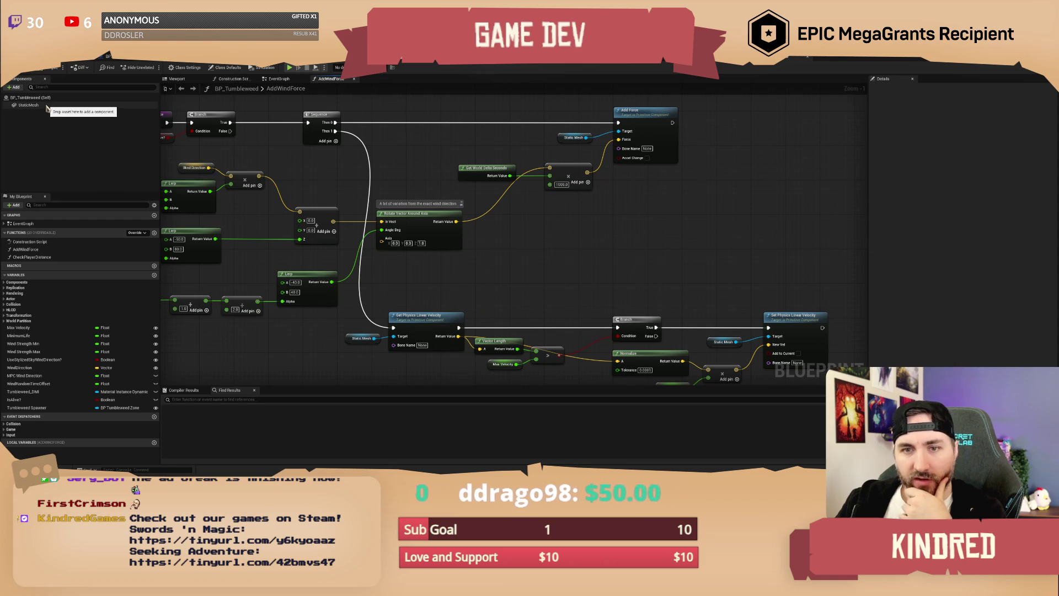
mouse_move(425, 145)
left_mouse_down()
mouse_move(492, 170)
mouse_move(526, 219)
left_mouse_up()
mouse_move(357, 149)
left_mouse_down()
mouse_move(430, 198)
mouse_move(389, 167)
mouse_move(412, 157)
left_mouse_up()
left_click(279, 80)
scroll(359, 213, "up", 4)
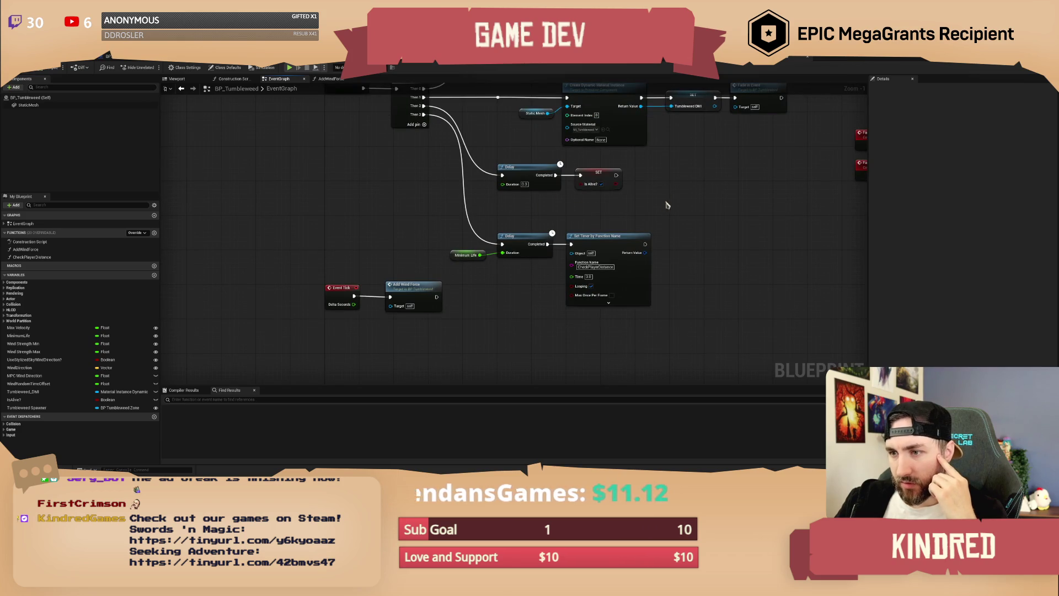
mouse_move(711, 179)
left_mouse_down()
mouse_move(680, 287)
mouse_move(419, 299)
left_mouse_up()
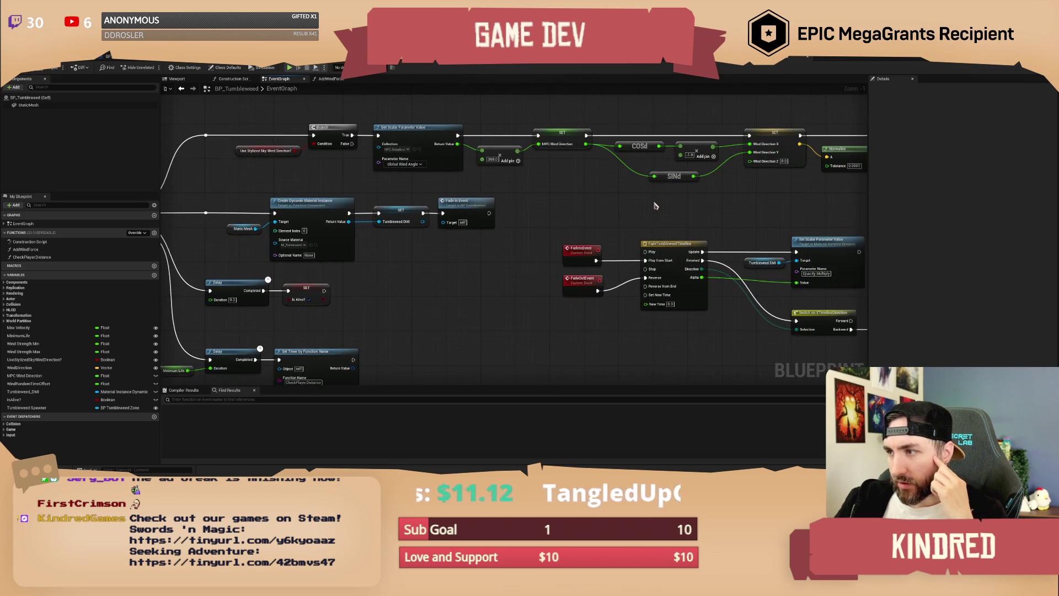
left_click_drag(655, 206, 534, 208)
left_click_drag(711, 248, 480, 204)
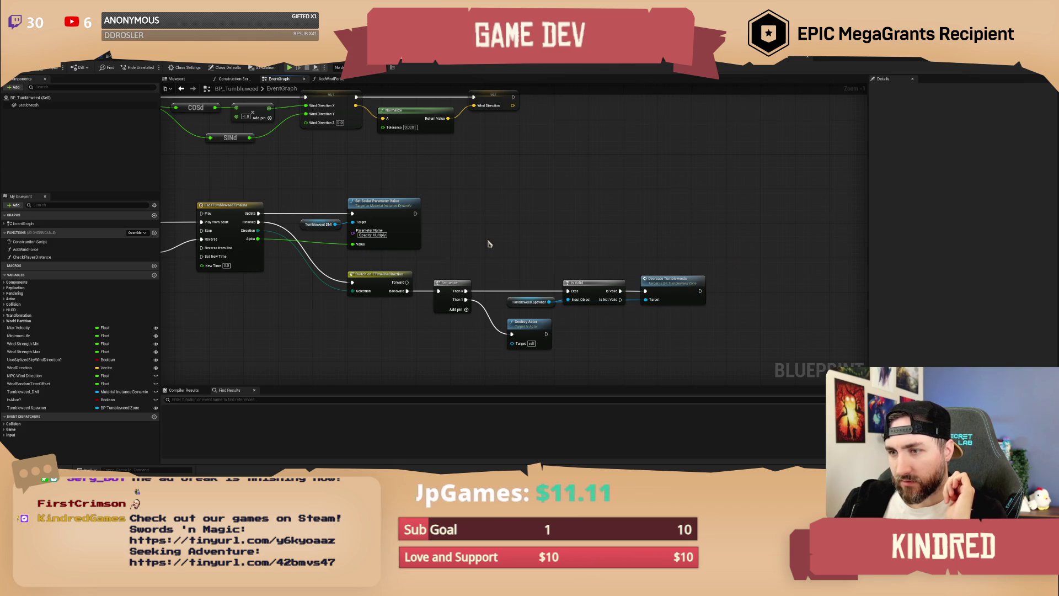
left_click_drag(488, 243, 611, 220)
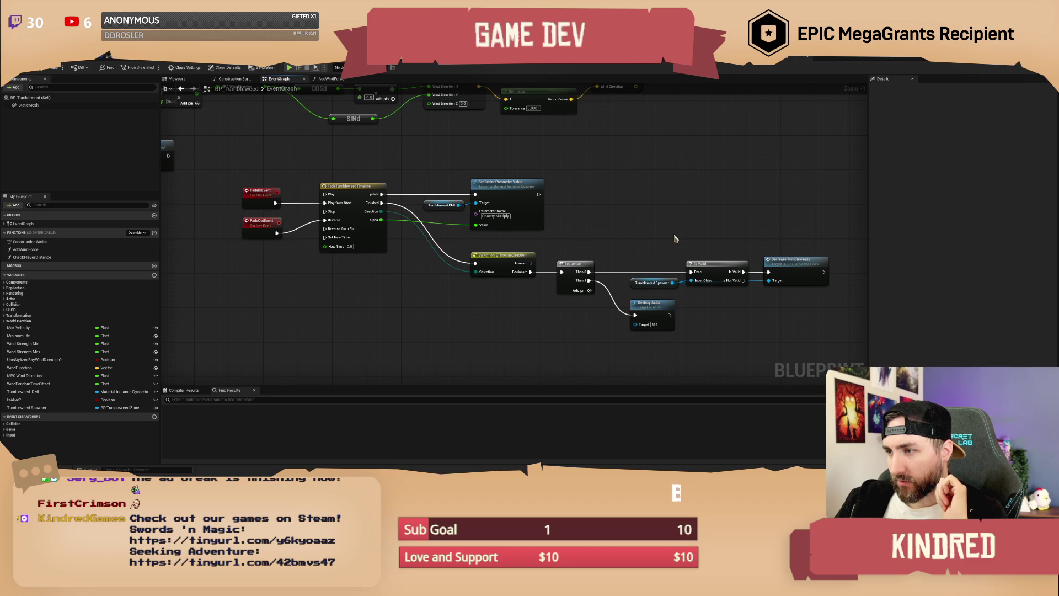
left_click(653, 282)
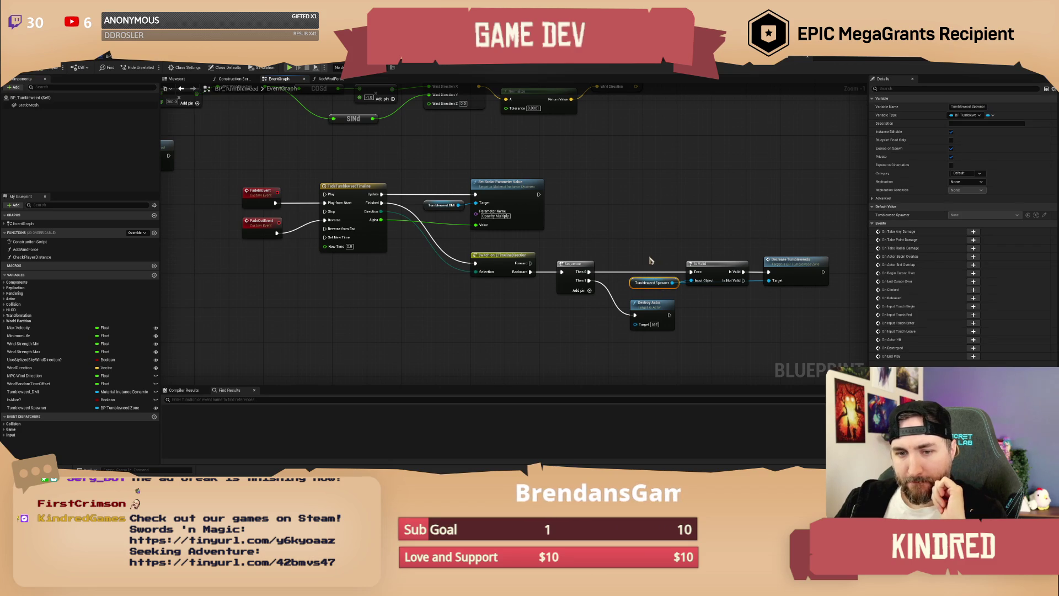
left_click(652, 261)
mouse_move(643, 243)
left_mouse_down()
mouse_move(611, 250)
mouse_move(627, 312)
left_mouse_up()
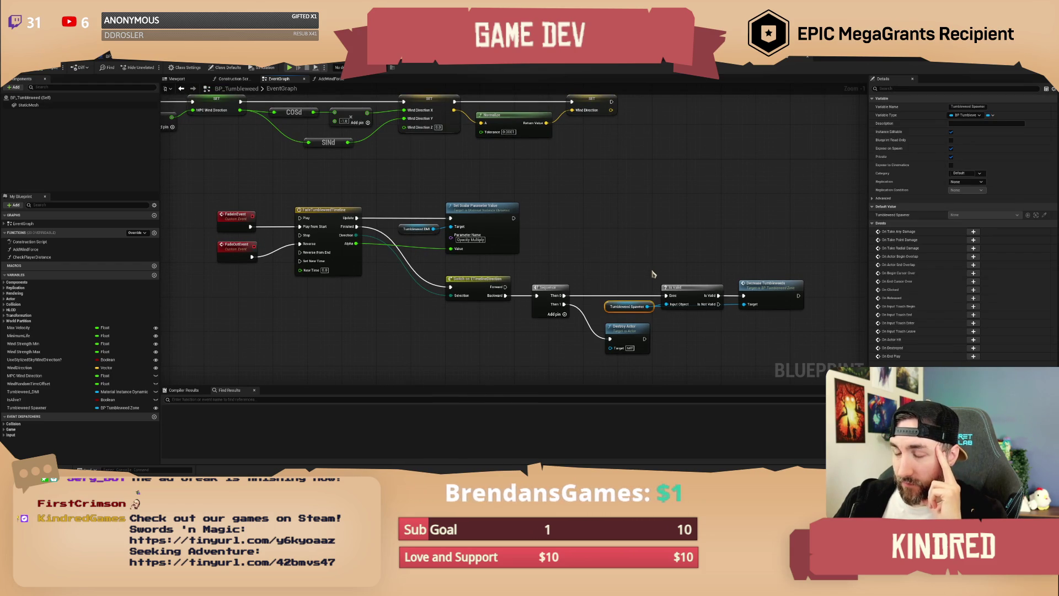
mouse_move(654, 274)
left_mouse_down()
mouse_move(637, 286)
mouse_move(640, 327)
left_mouse_up()
left_click_drag(612, 267, 647, 322)
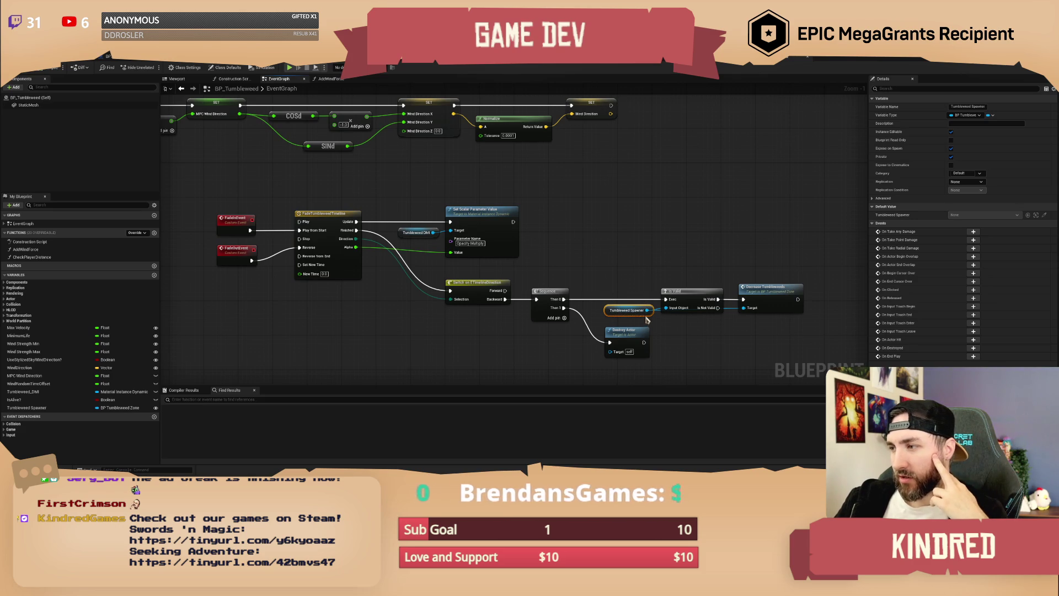
mouse_move(612, 265)
left_mouse_down()
mouse_move(648, 320)
mouse_move(620, 283)
mouse_move(769, 325)
left_mouse_up()
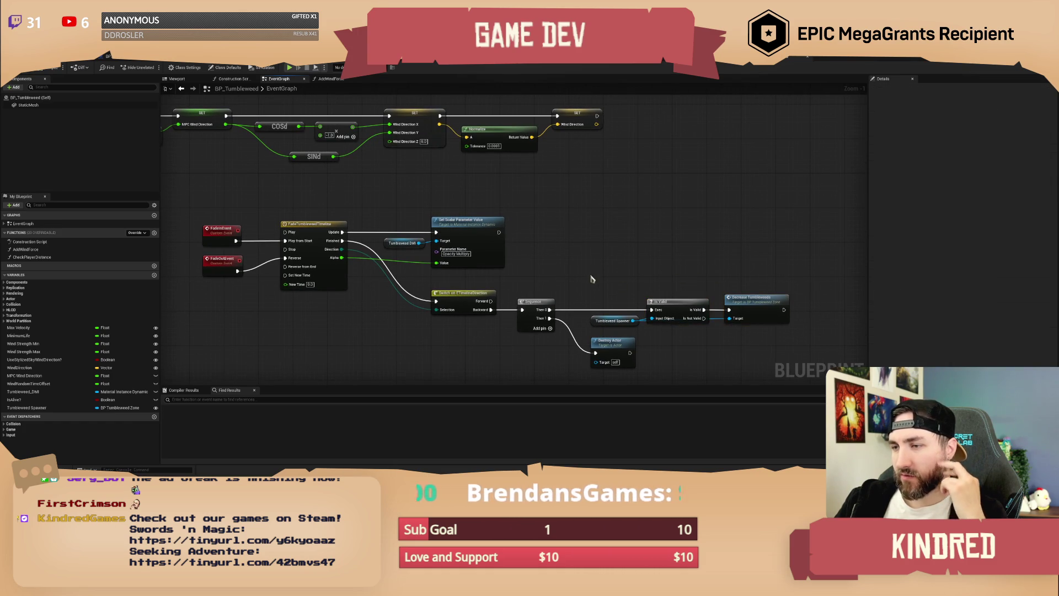
scroll(640, 271, "down", 1)
scroll(643, 270, "up", 1)
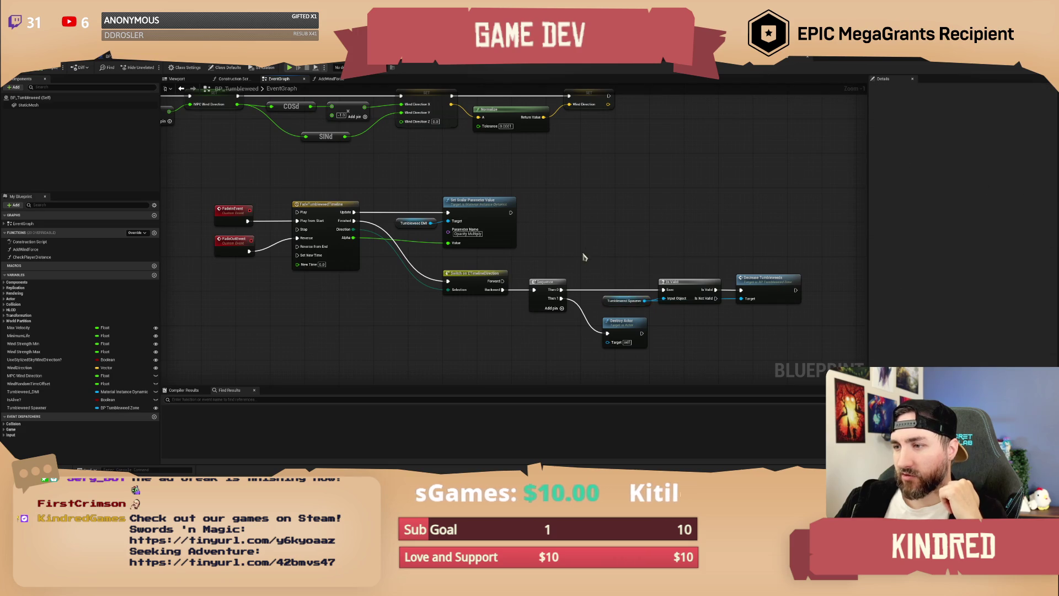
mouse_move(361, 329)
left_mouse_down()
mouse_move(436, 310)
mouse_move(344, 317)
left_mouse_up()
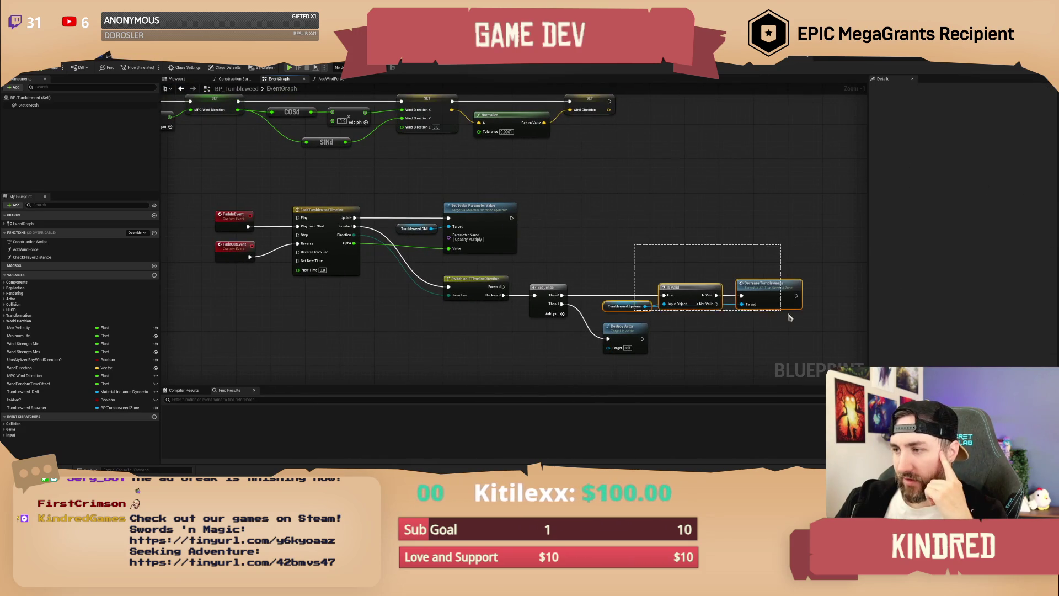
left_click_drag(628, 266, 667, 243)
left_click_drag(482, 303, 481, 285)
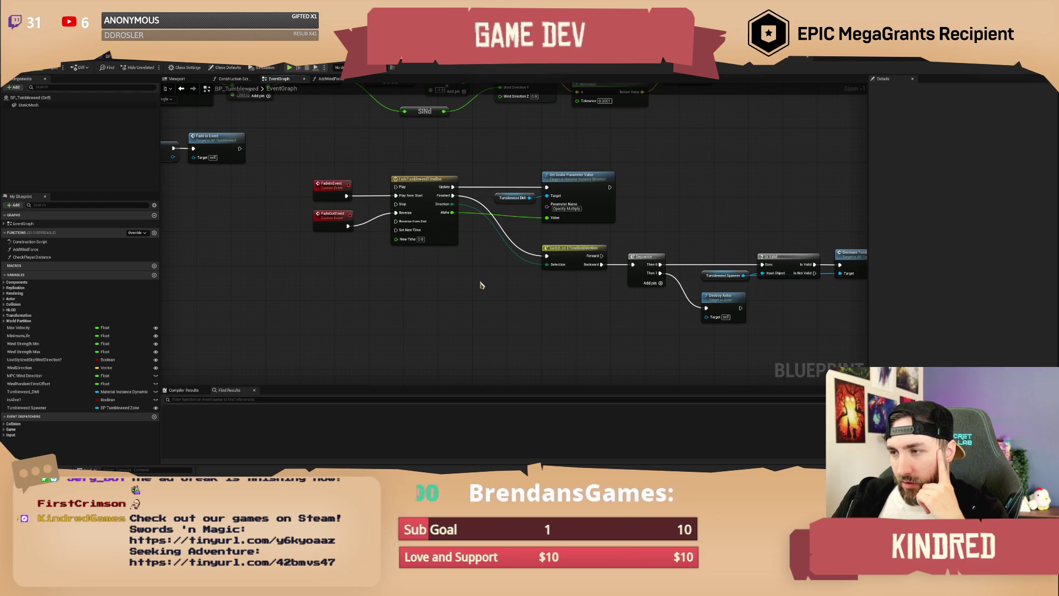
left_click_drag(480, 266, 523, 309)
left_click_drag(384, 194, 518, 243)
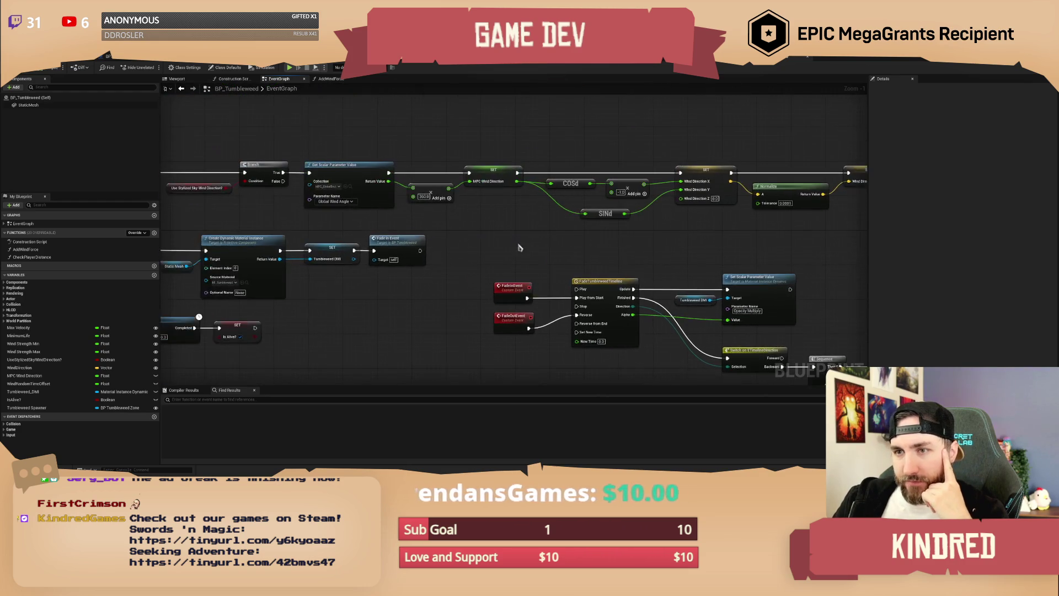
left_click_drag(353, 149, 452, 179)
scroll(342, 155, "down", 1)
mouse_move(342, 155)
left_mouse_down()
mouse_move(456, 182)
mouse_move(386, 165)
mouse_move(405, 195)
left_mouse_up()
left_click(37, 106)
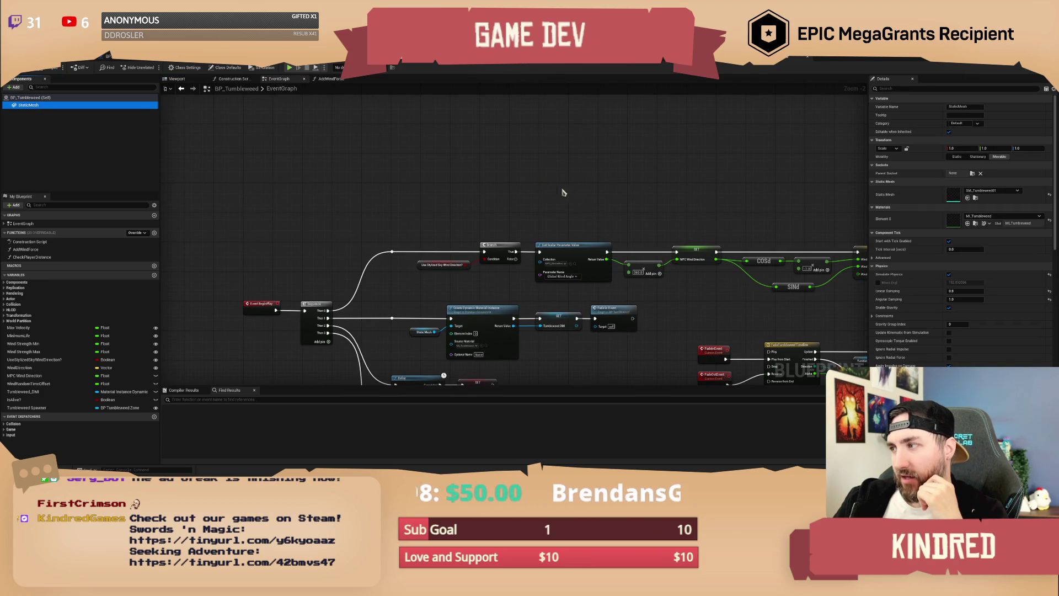
left_click_drag(586, 201, 544, 170)
scroll(567, 189, "down", 1)
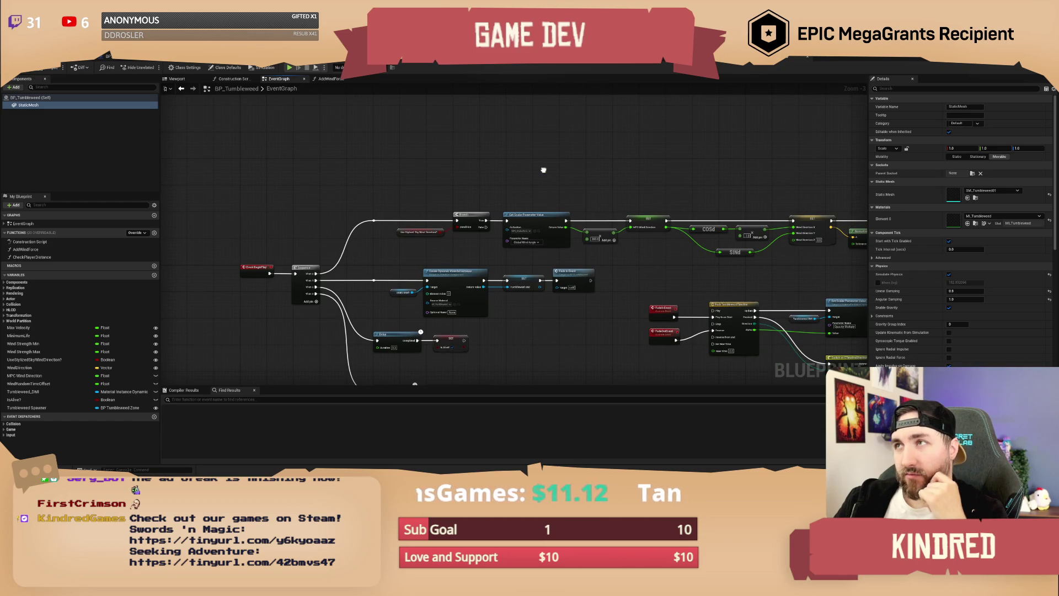
left_click_drag(544, 170, 541, 171)
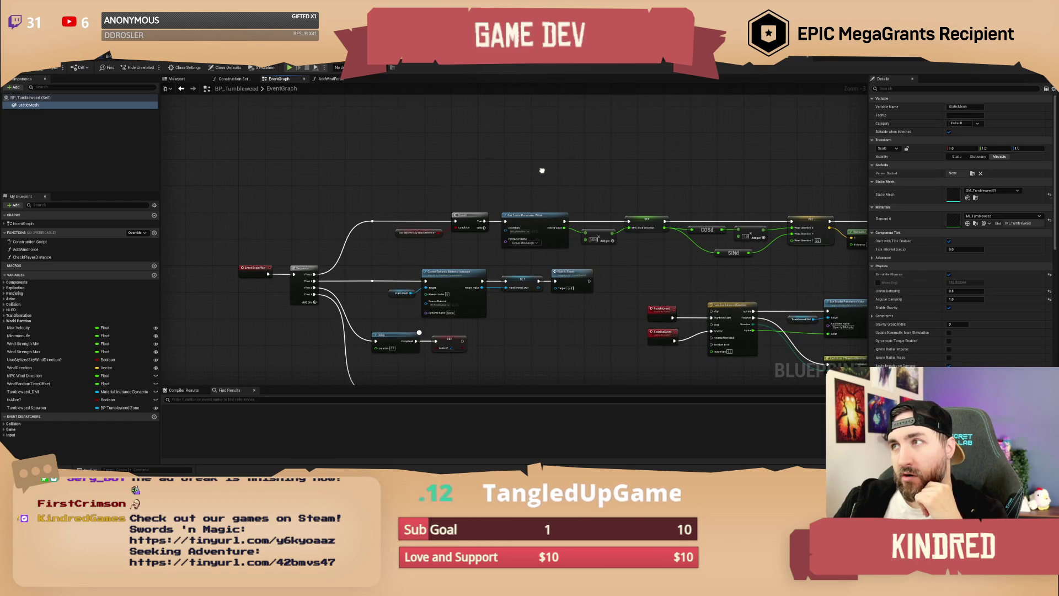
left_click_drag(542, 171, 544, 171)
right_click(34, 110)
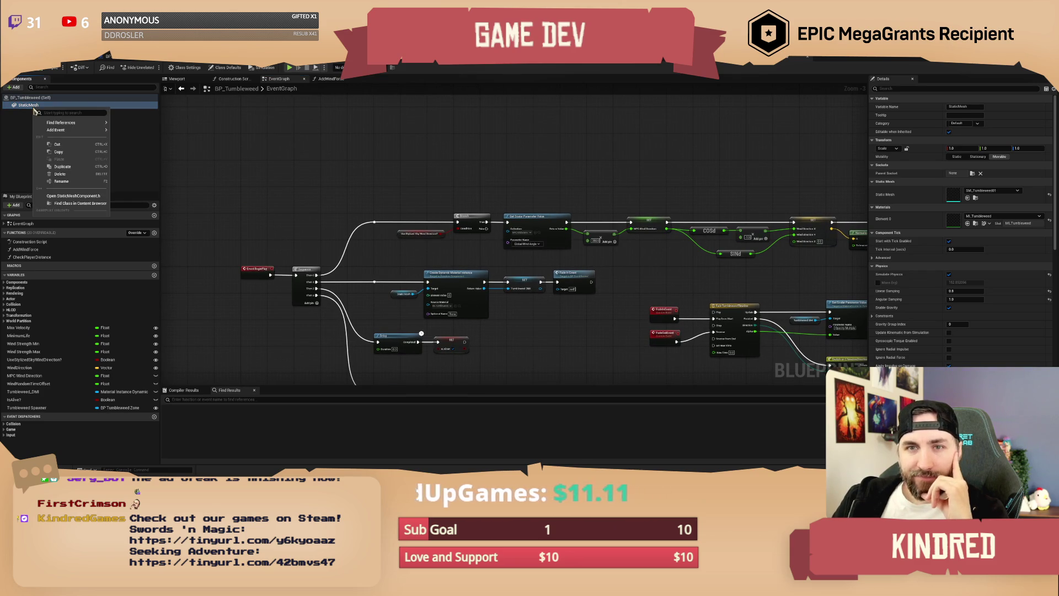
Add a Sphere collision component under the tumbleweed's StaticMesh.
left_click(308, 174)
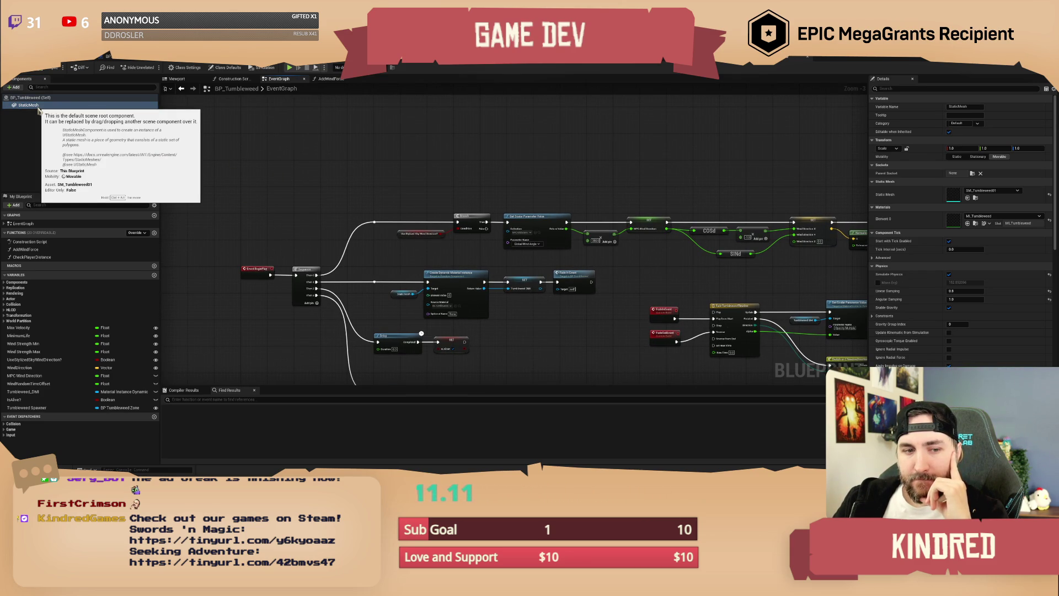
right_click(38, 110)
mouse_move(76, 133)
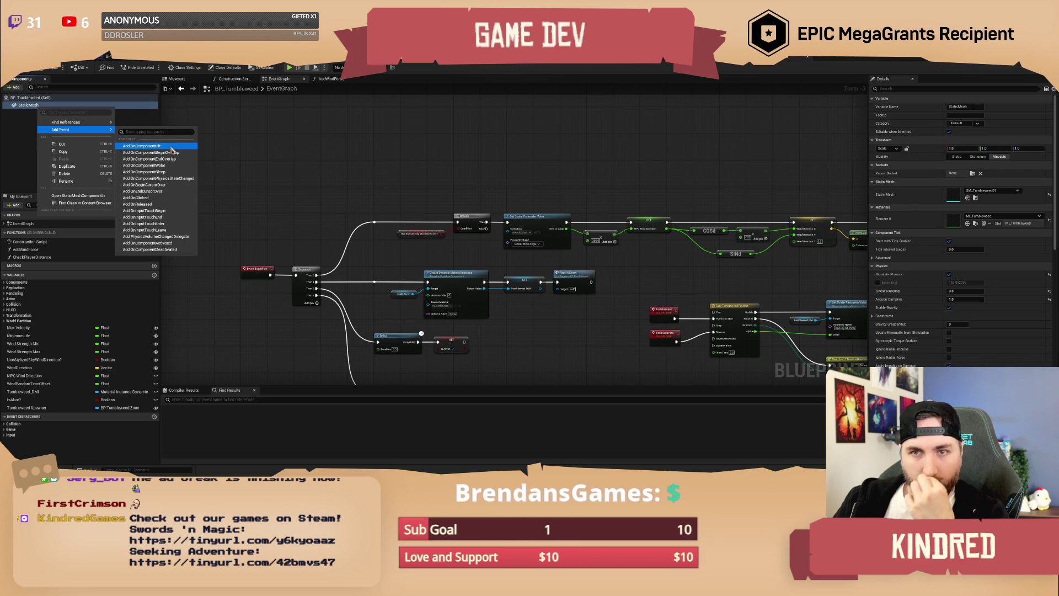
left_click(198, 144)
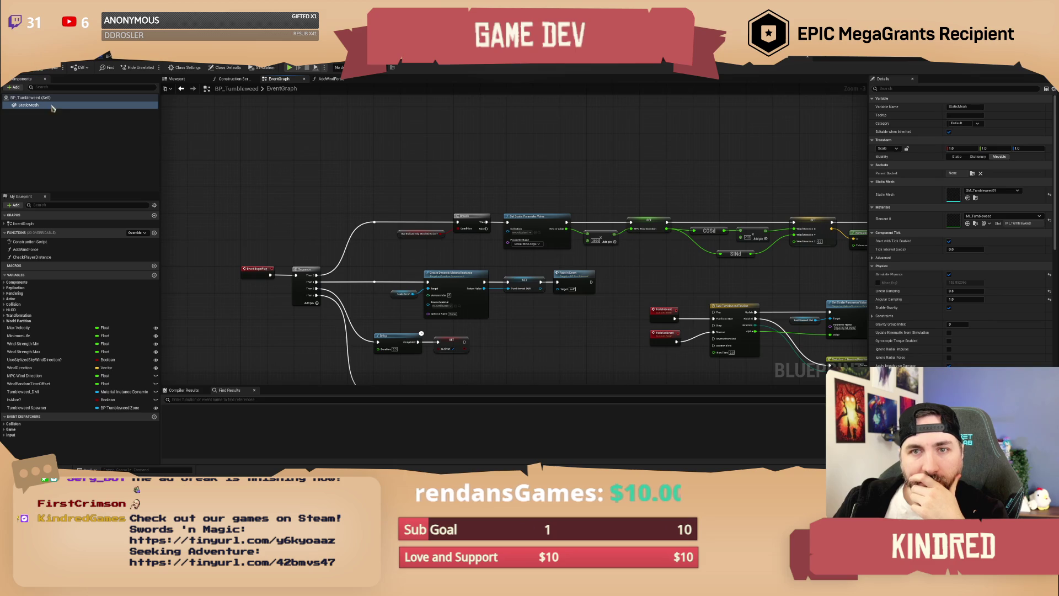
left_click(15, 87)
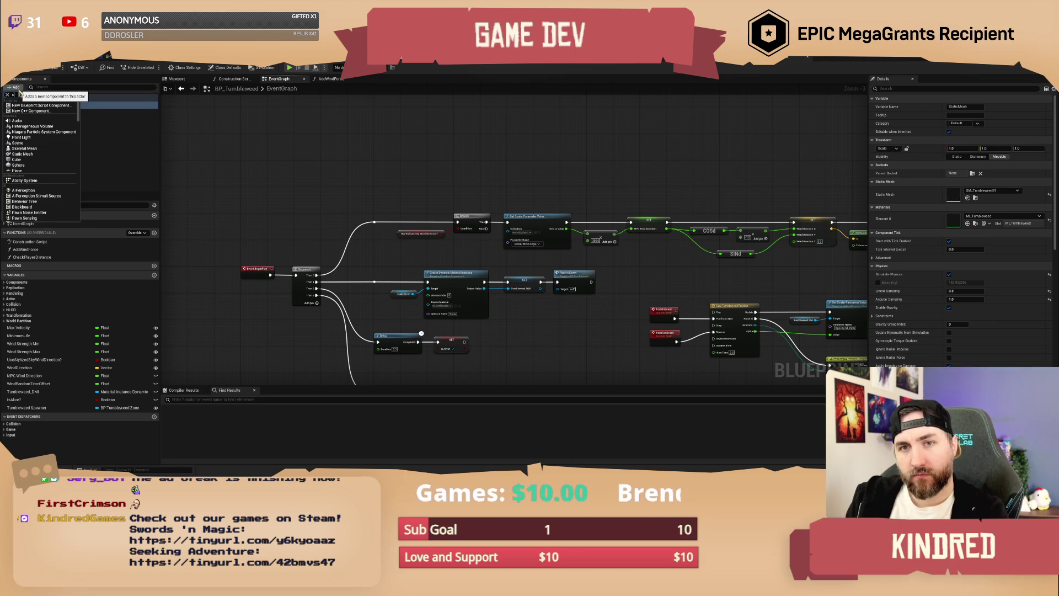
key("Return")
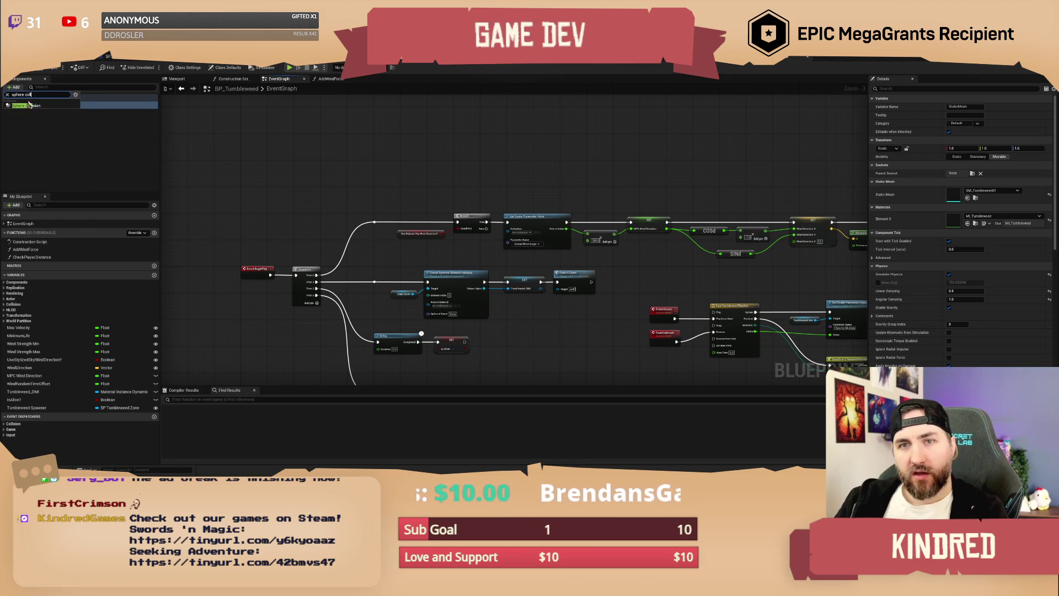
left_click(64, 159)
left_click(39, 112)
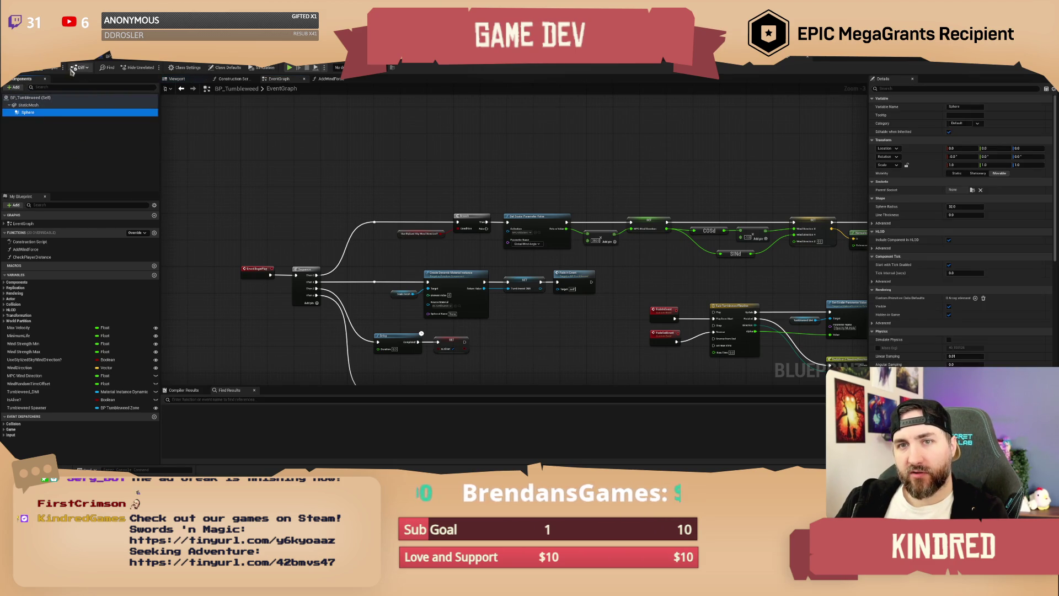
Inspect the Sphere around the StaticMesh in the blueprint's 3D viewport.
left_click(177, 79)
left_click_drag(448, 179, 448, 204)
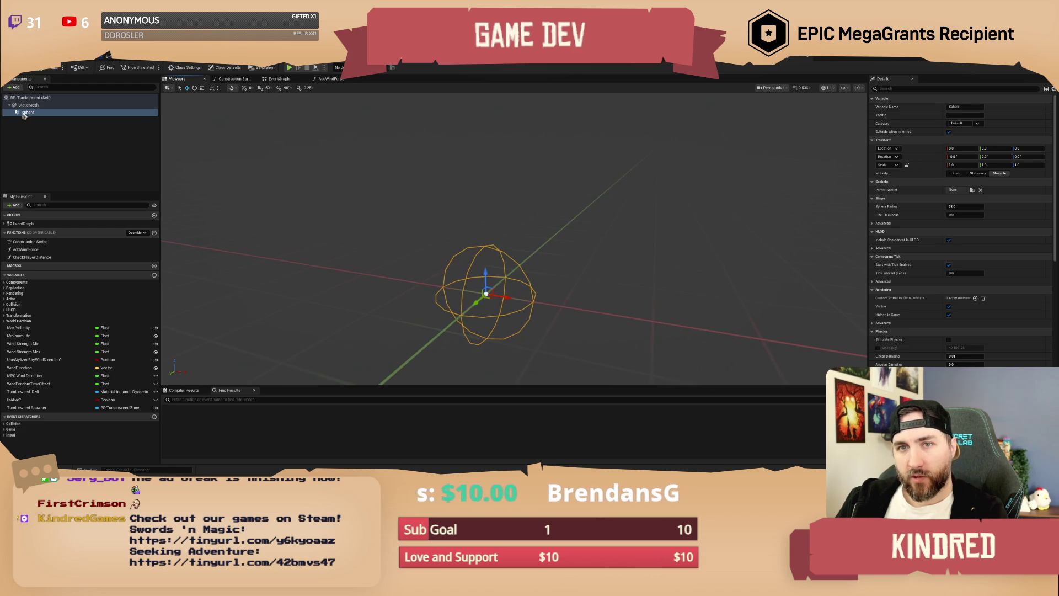
left_click(30, 105)
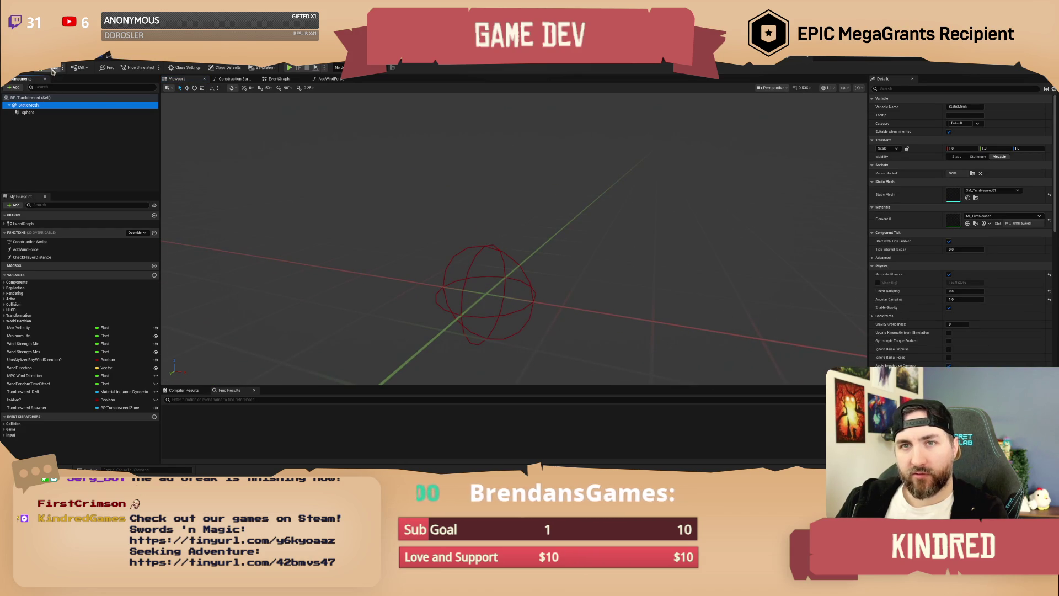
left_click_drag(525, 216, 544, 217)
left_click(28, 113)
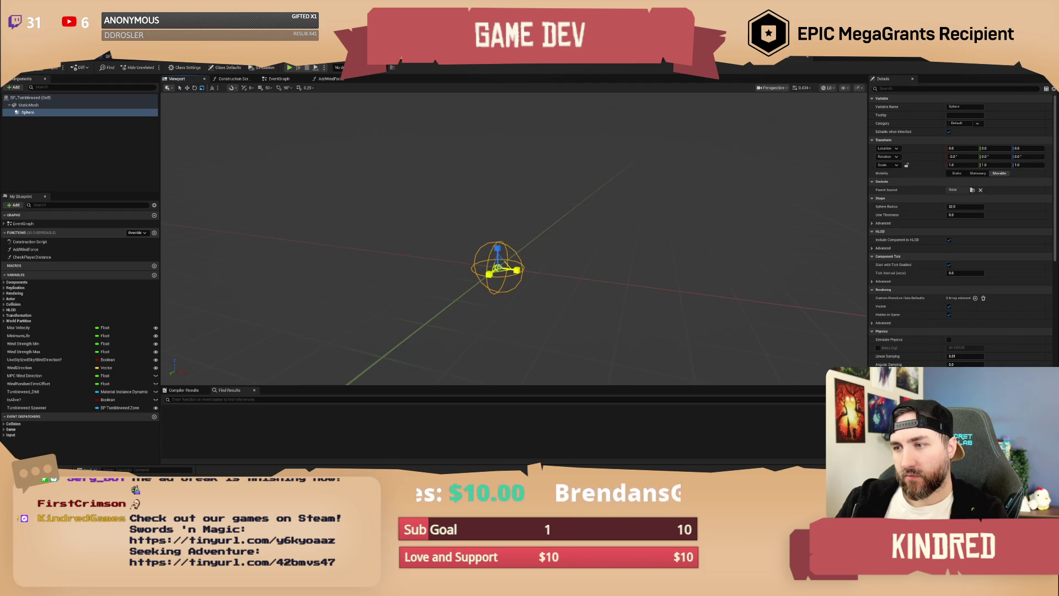
Keep the Sphere's OverlapAllDynamic collision preset and pan the graph to the Delay and Set Timer nodes.
left_click(280, 83)
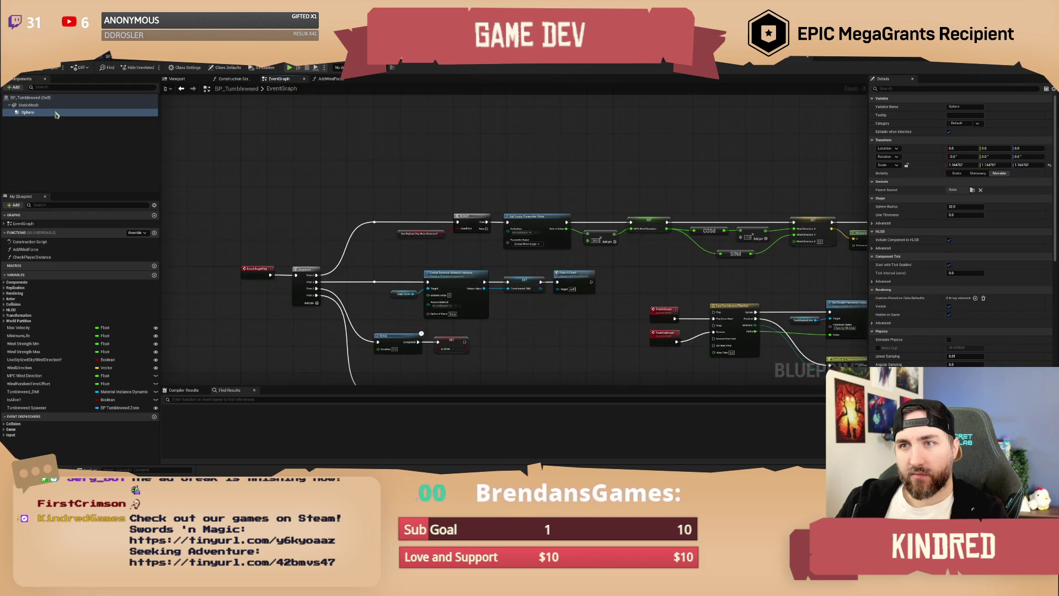
scroll(988, 279, "down", 3)
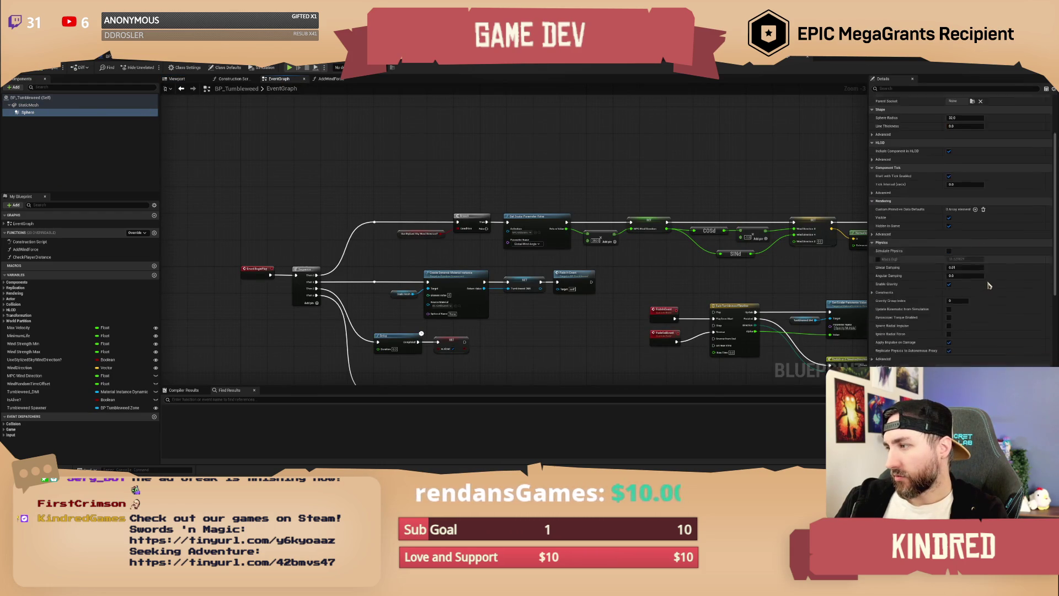
scroll(988, 279, "down", 5)
left_click(980, 291)
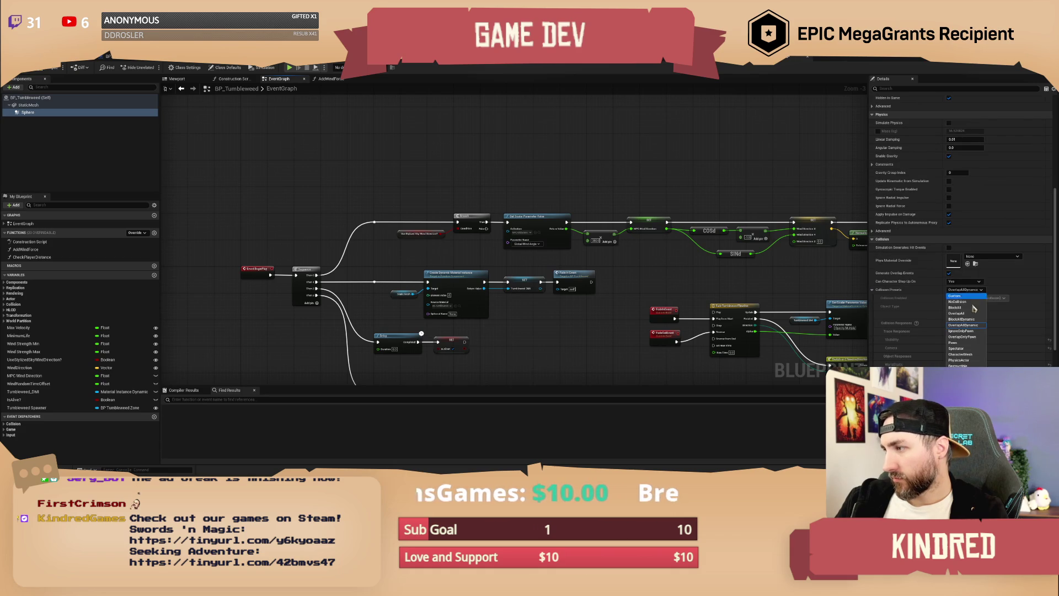
left_click(1016, 281)
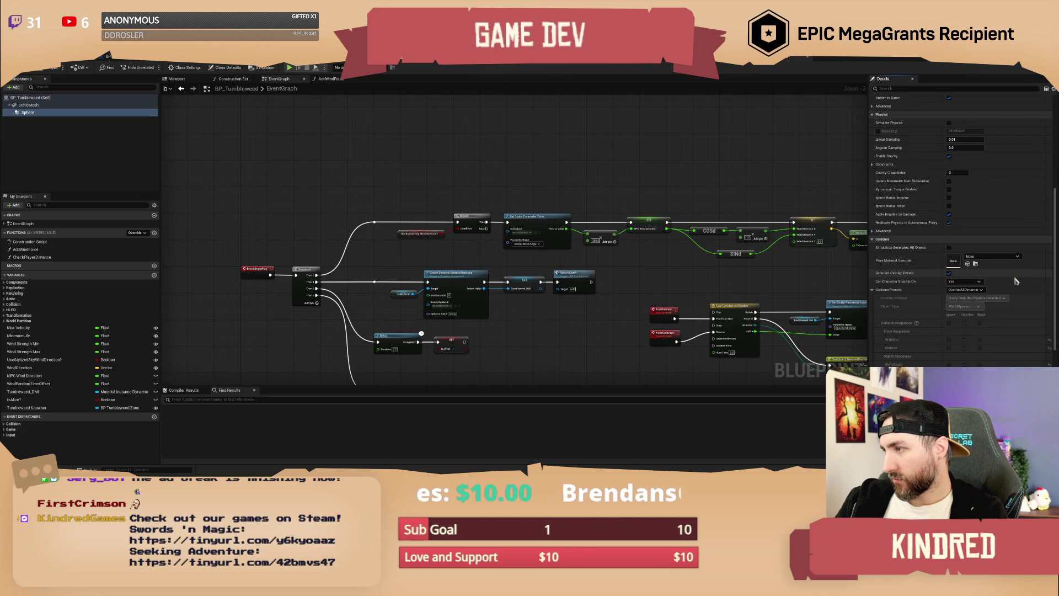
scroll(1010, 290, "down", 1)
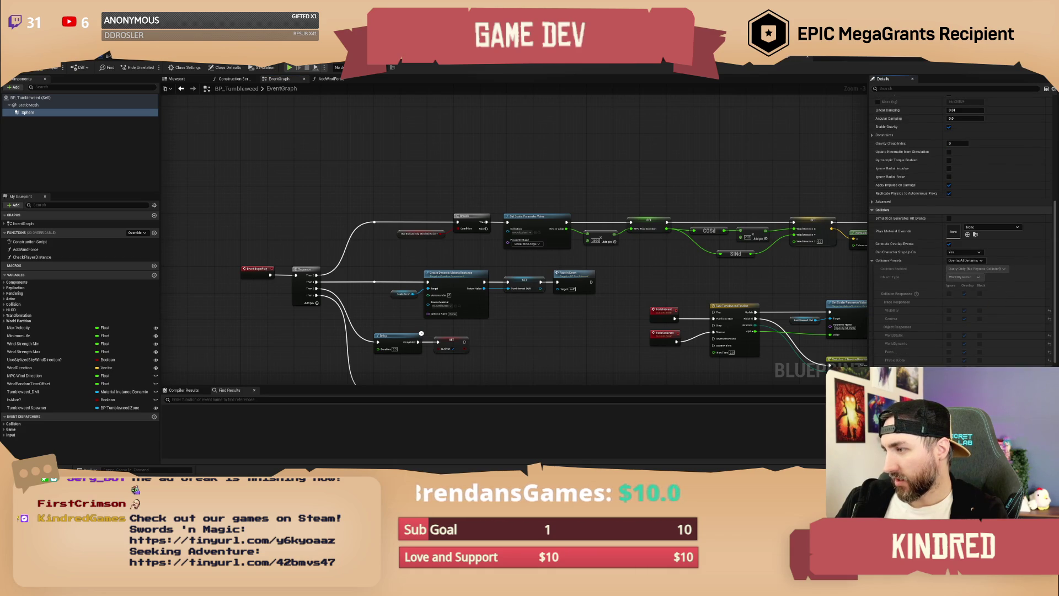
left_click_drag(381, 201, 366, 179)
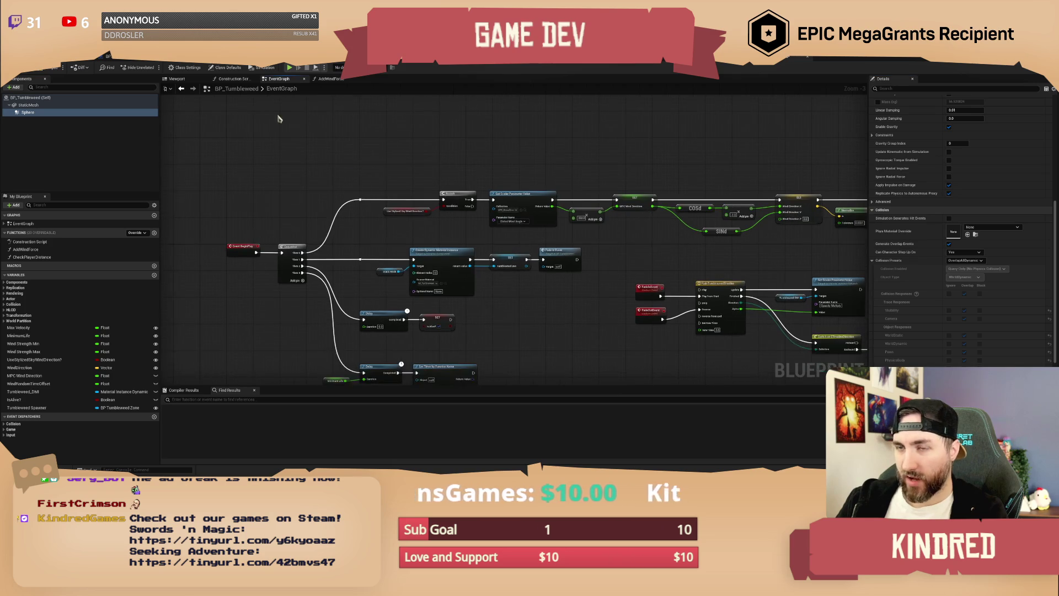
left_click_drag(299, 128, 324, 212)
Add an On Component Begin Overlap event for the Sphere.
right_click(35, 113)
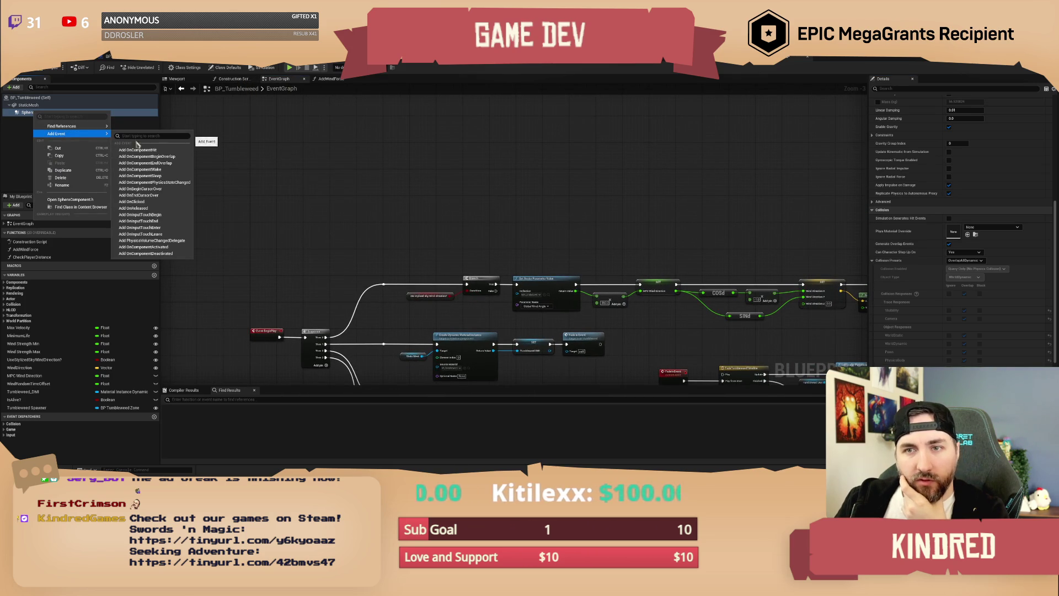
left_click(174, 157)
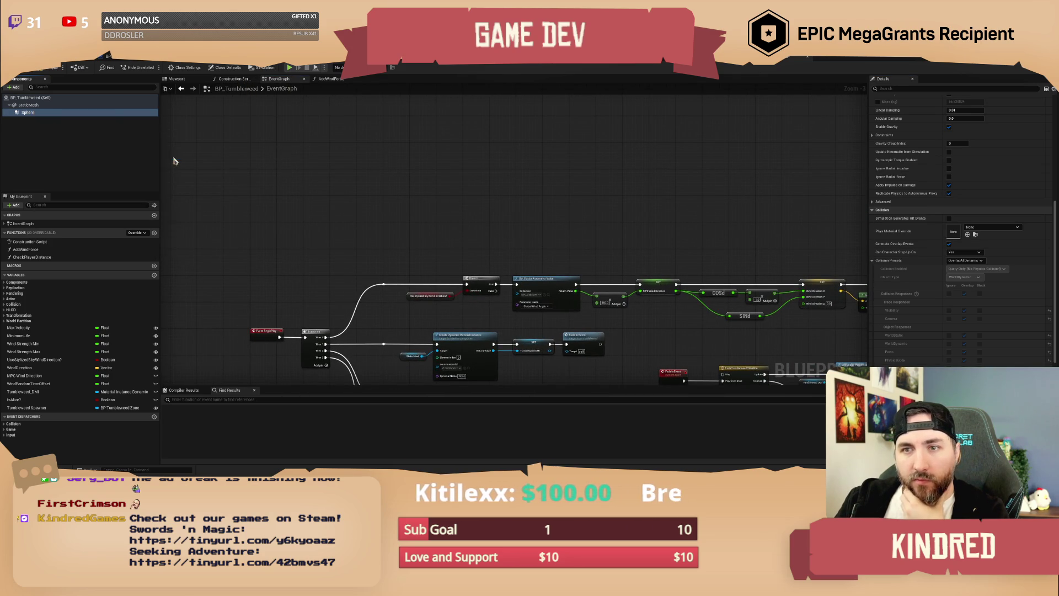
left_click(45, 112)
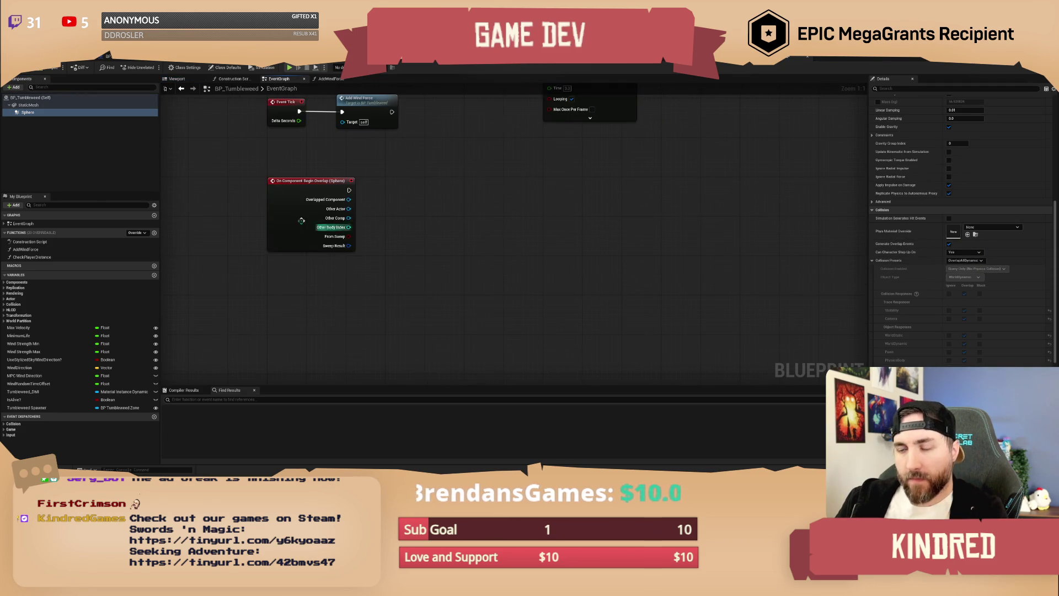
left_click_drag(295, 223, 295, 291)
Cast the overlap's Other Actor to the wagon blueprint.
left_click_drag(341, 251, 392, 240)
type("cast to wagon")
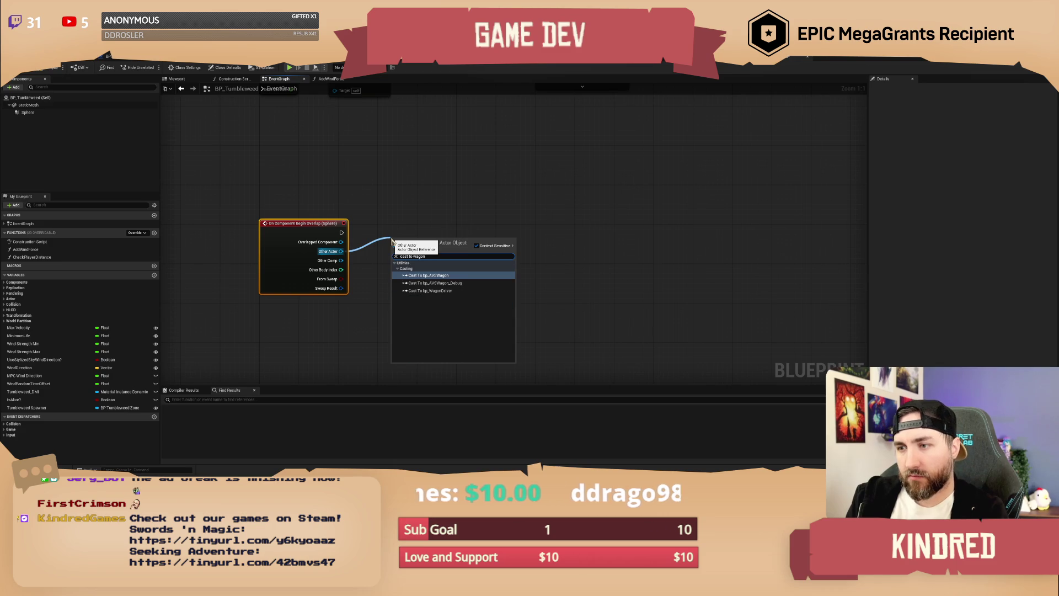
key("Return")
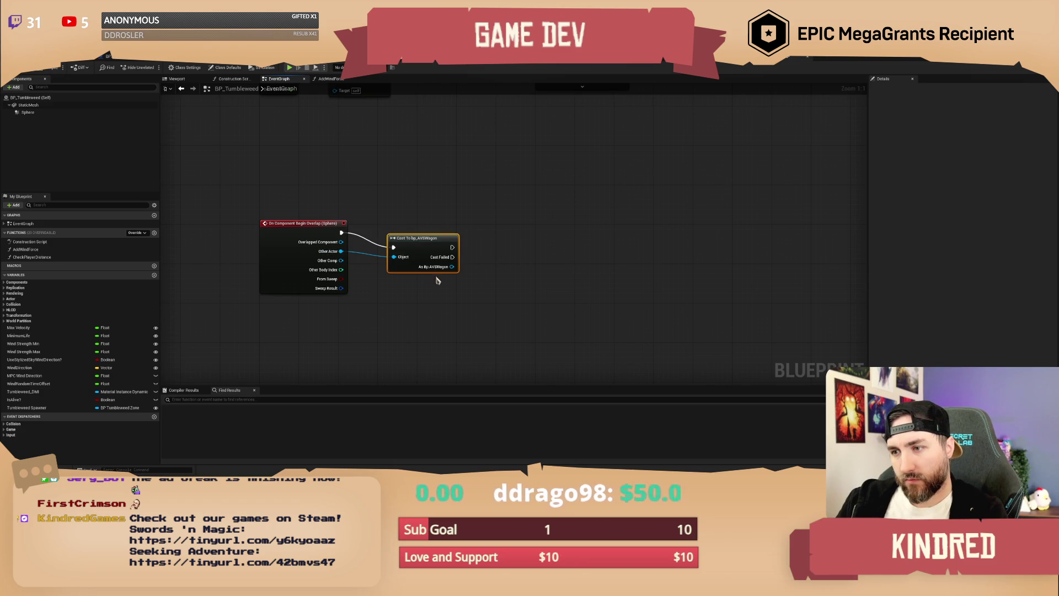
left_click(389, 232)
left_click_drag(426, 210, 359, 225)
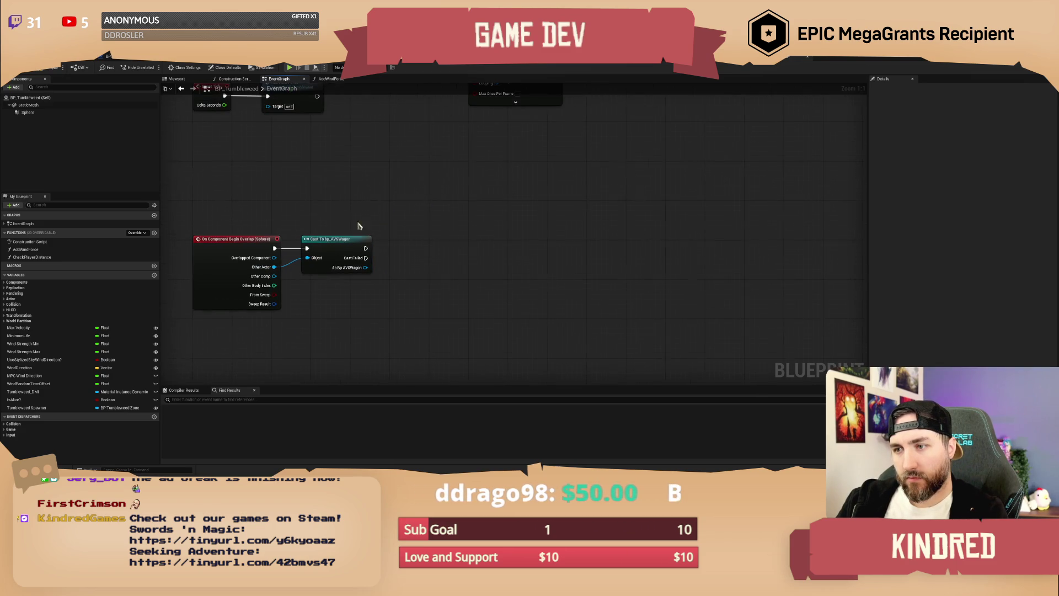
Add Switch Has Authority after the cast, with Destroy Actor on its Authority branch.
right_click(390, 247)
type("has autho")
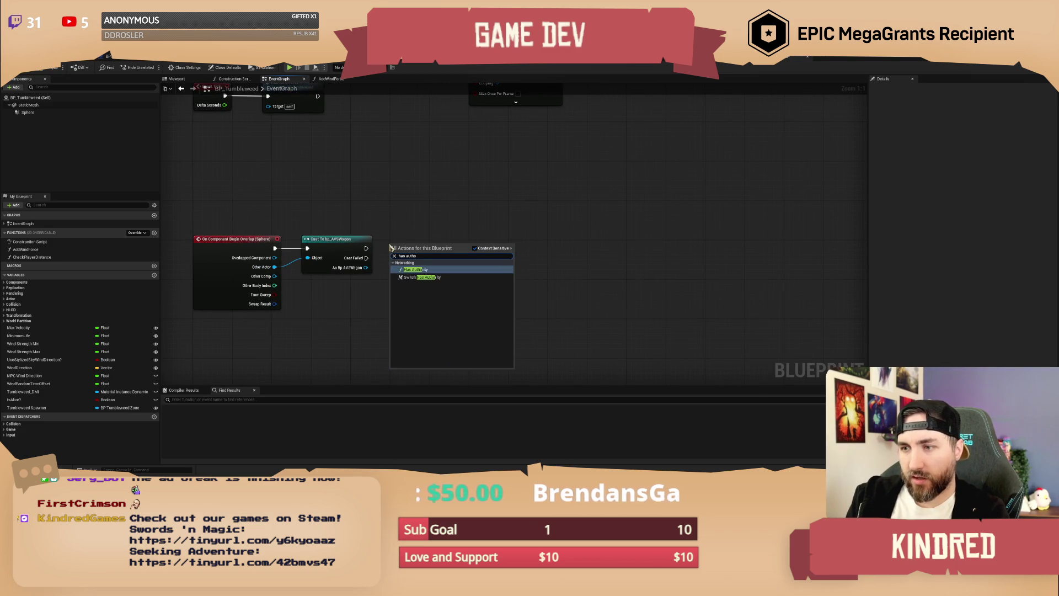
key("Return")
key("Delete")
mouse_move(366, 249)
left_mouse_down()
mouse_move(415, 248)
mouse_move(463, 221)
left_mouse_up()
type("switch has")
key("Return")
type("destroy acto")
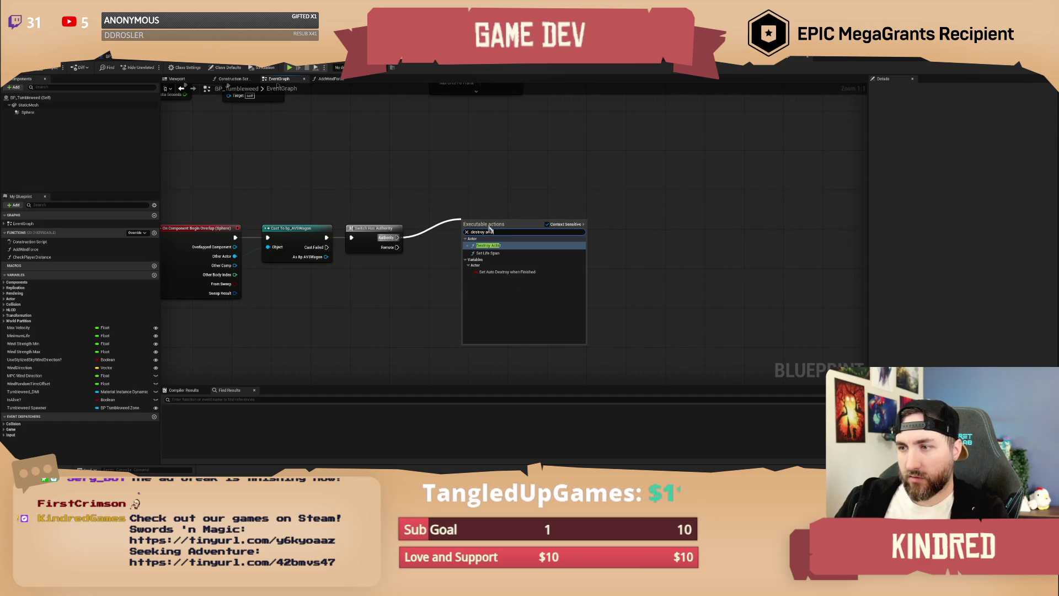
left_click(488, 245)
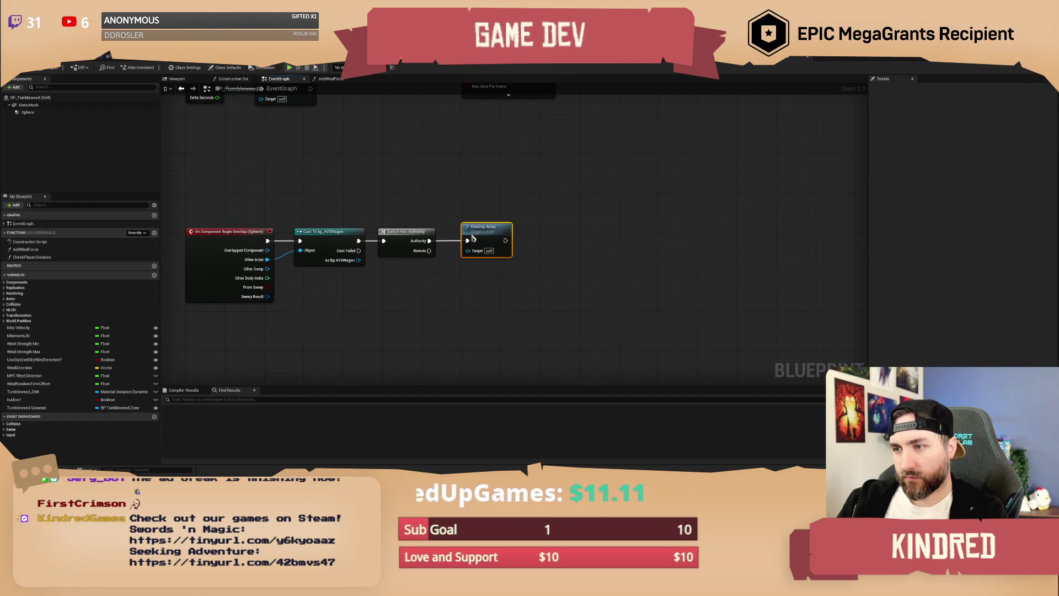
scroll(441, 208, "down", 2)
left_click_drag(390, 230, 395, 228)
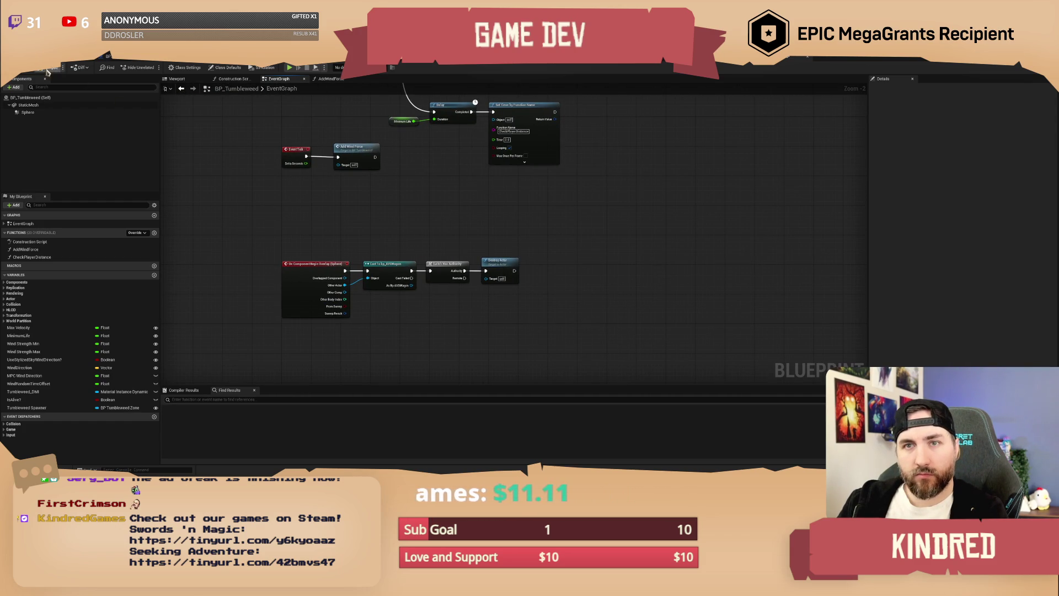
Save the blueprint, confirm checking it out, and return to the level editor.
left_click(52, 67)
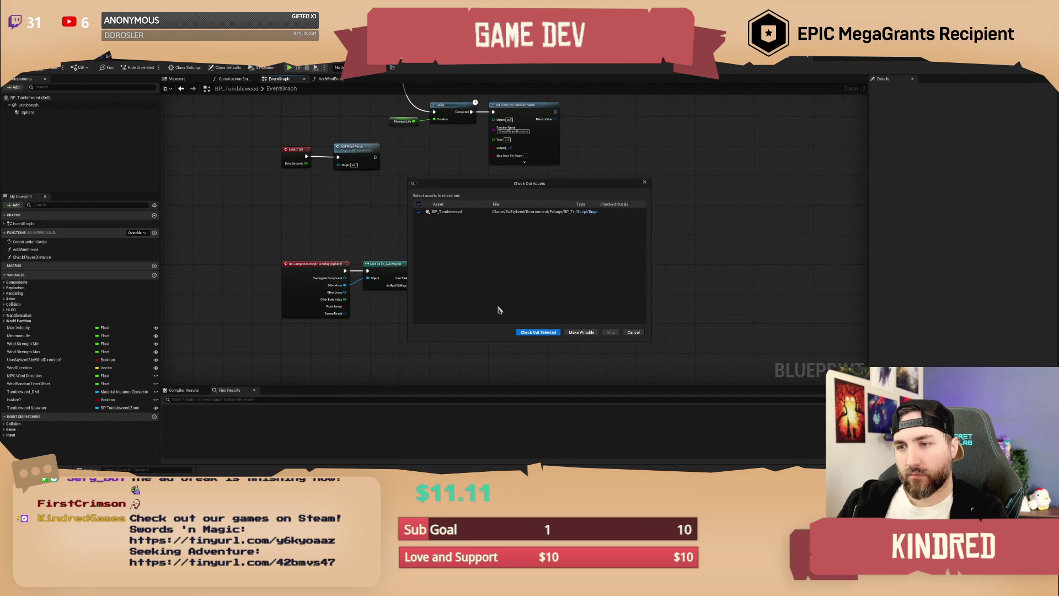
left_click(538, 332)
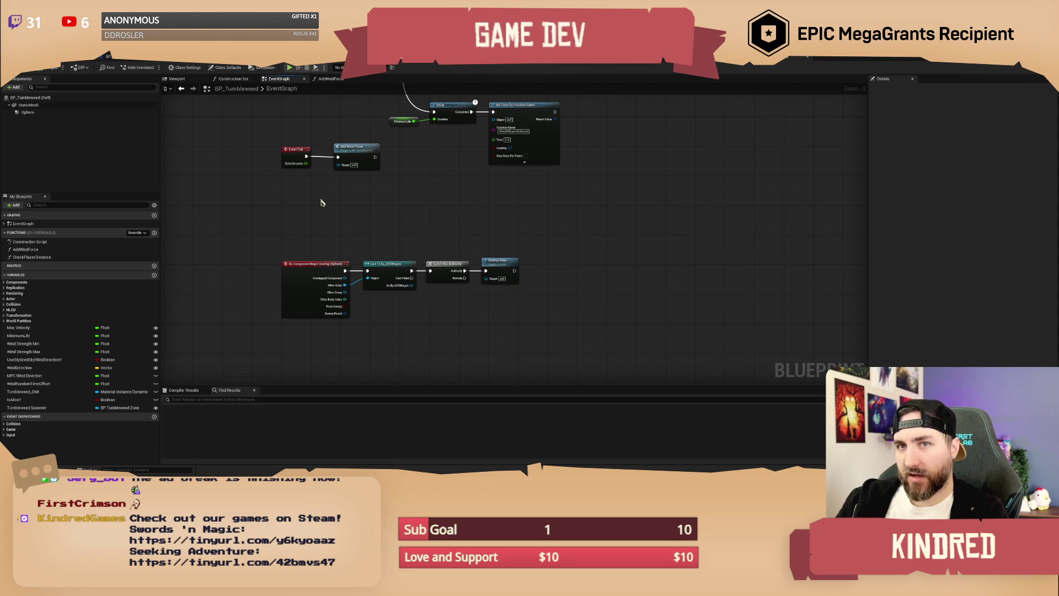
mouse_move(410, 205)
left_mouse_down()
mouse_move(417, 272)
mouse_move(407, 213)
left_mouse_up()
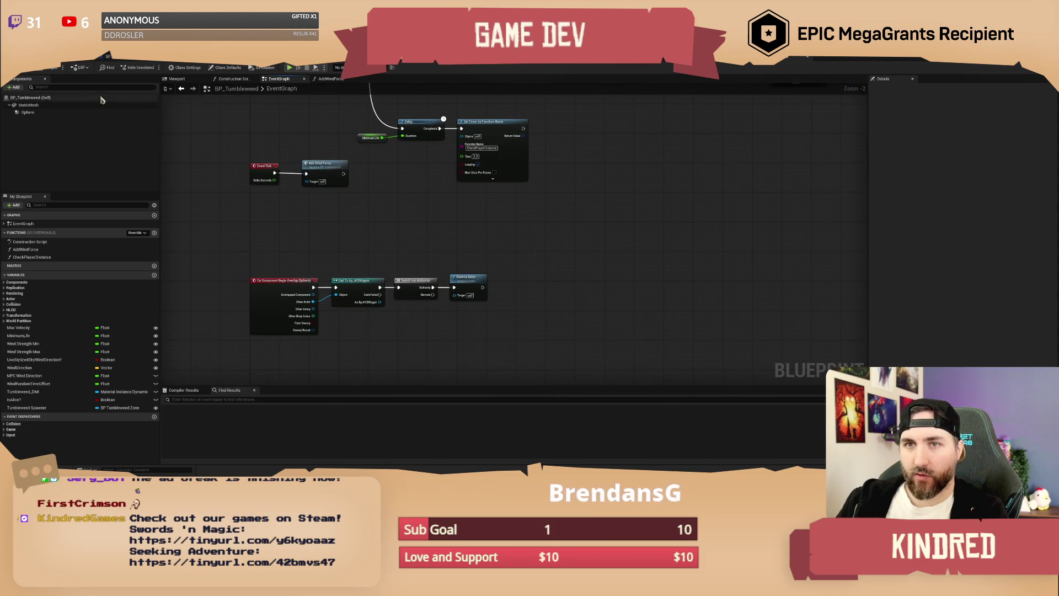
key("alt+Tab")
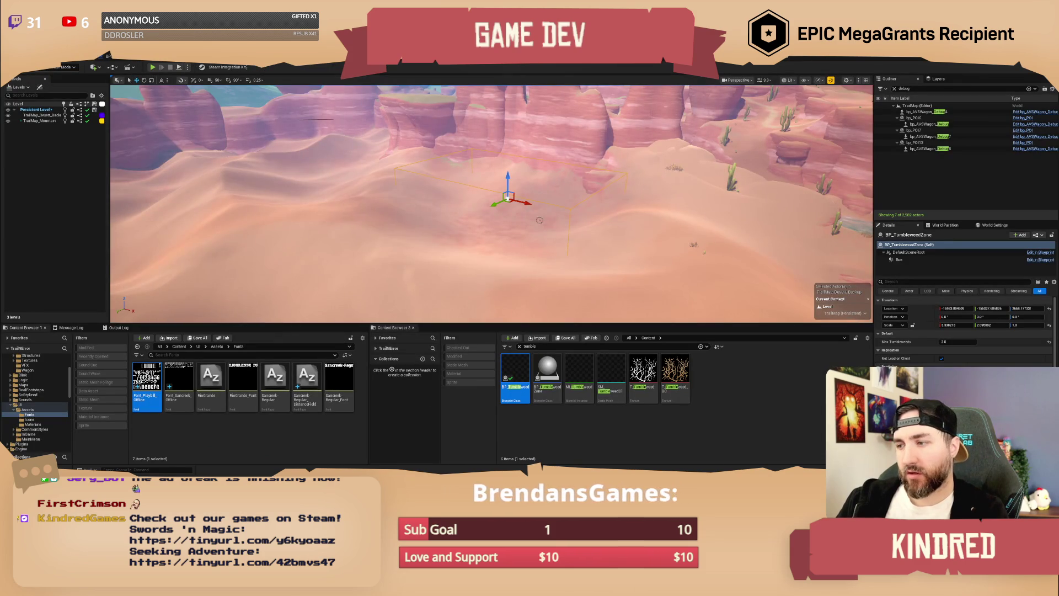
Drag three SM_Tent meshes onto the desert floor below the cliffs.
mouse_move(598, 227)
left_mouse_down()
mouse_move(496, 289)
mouse_move(492, 230)
left_mouse_up()
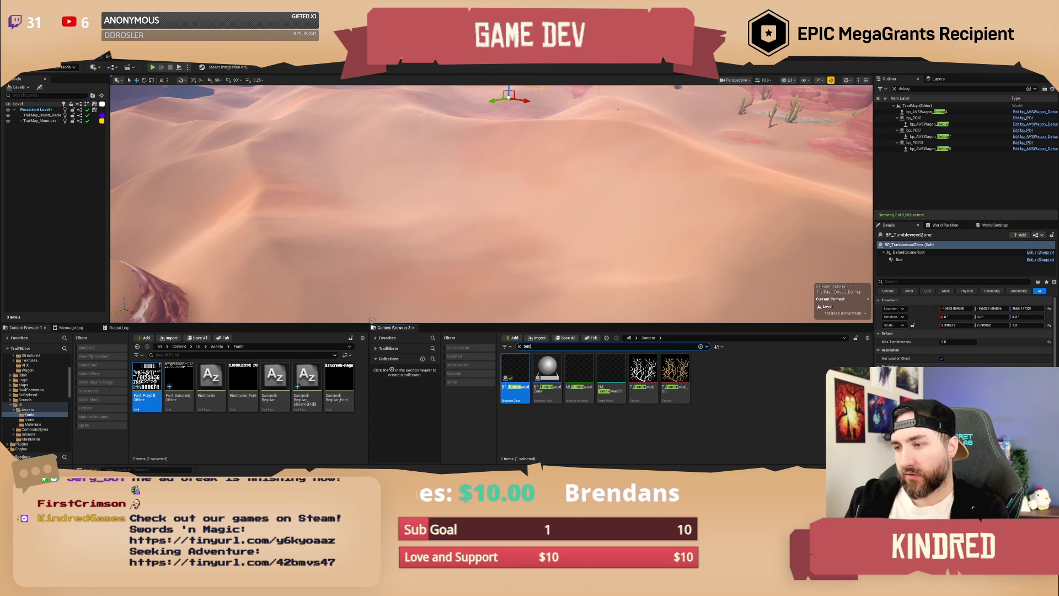
left_click_drag(408, 288, 408, 242)
mouse_move(515, 370)
left_mouse_down()
mouse_move(428, 230)
mouse_move(448, 229)
mouse_move(472, 259)
left_mouse_up()
key("e")
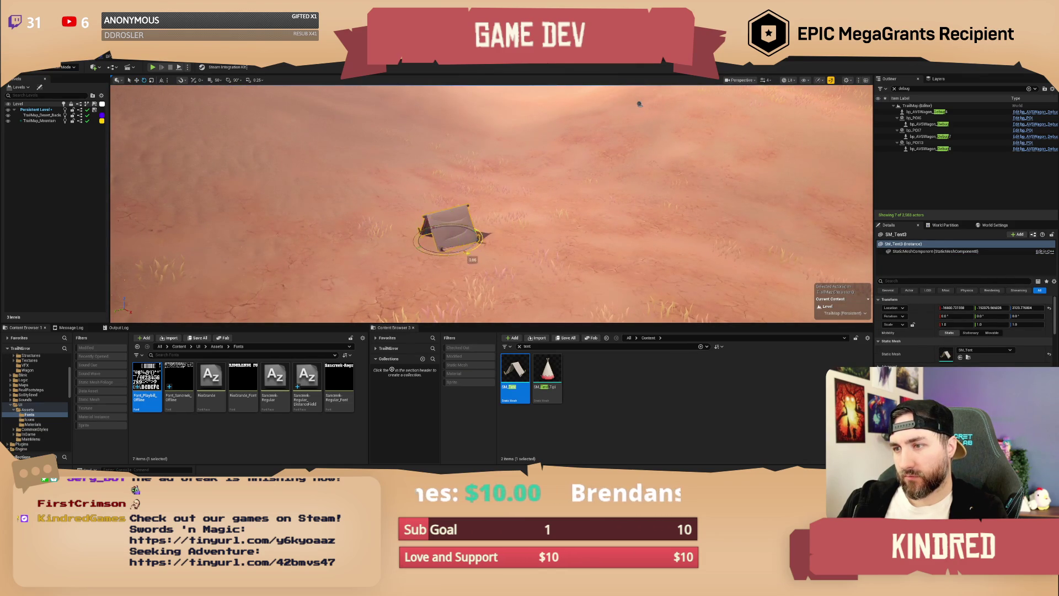
mouse_move(550, 227)
left_mouse_down()
mouse_move(548, 194)
mouse_move(577, 205)
mouse_move(548, 301)
left_mouse_up()
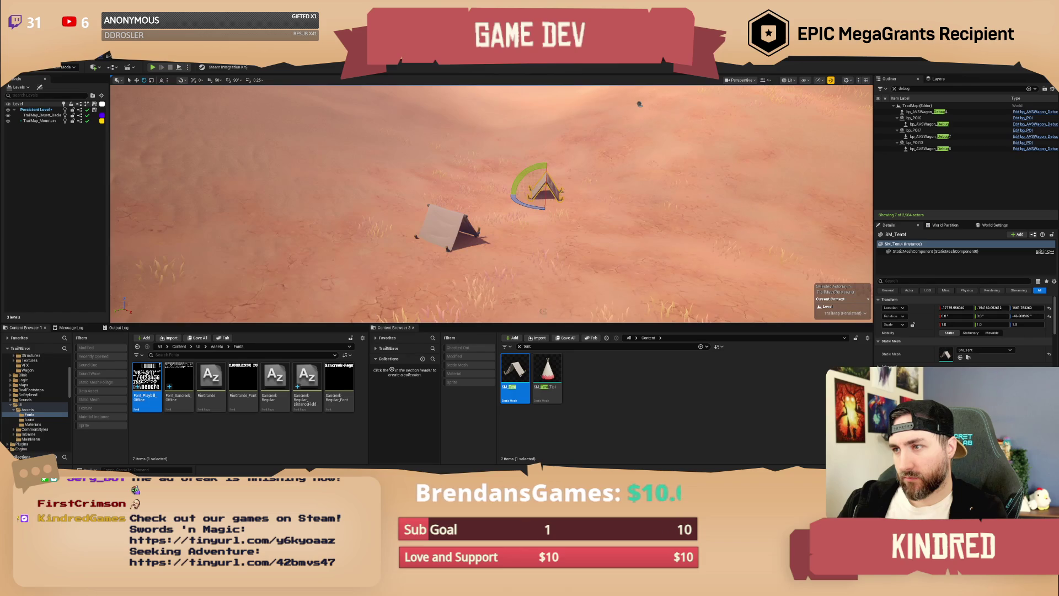
mouse_move(523, 361)
left_mouse_down()
mouse_move(586, 205)
mouse_move(651, 211)
left_mouse_up()
Tilt the newest tent to match the sloping ground.
key("w")
scroll(651, 211, "up", 5)
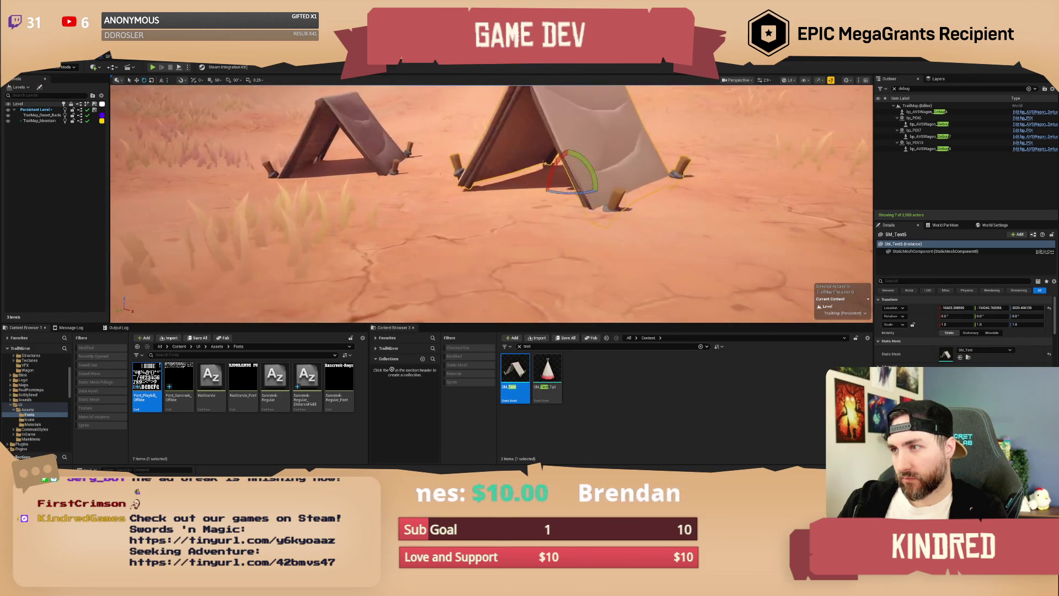
key("e")
left_click_drag(585, 165, 551, 204)
scroll(550, 203, "down", 8)
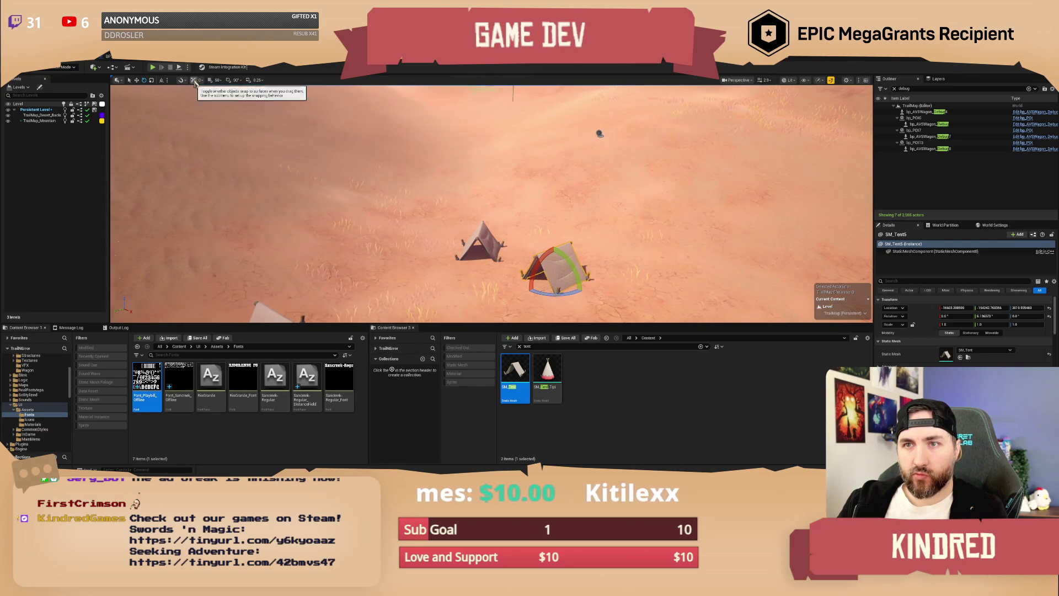
Shift the right tent further right and nudge the left tent's position.
mouse_move(441, 165)
left_mouse_down()
mouse_move(441, 204)
mouse_move(441, 182)
left_mouse_up()
left_click_drag(550, 169, 566, 172)
left_click(483, 158)
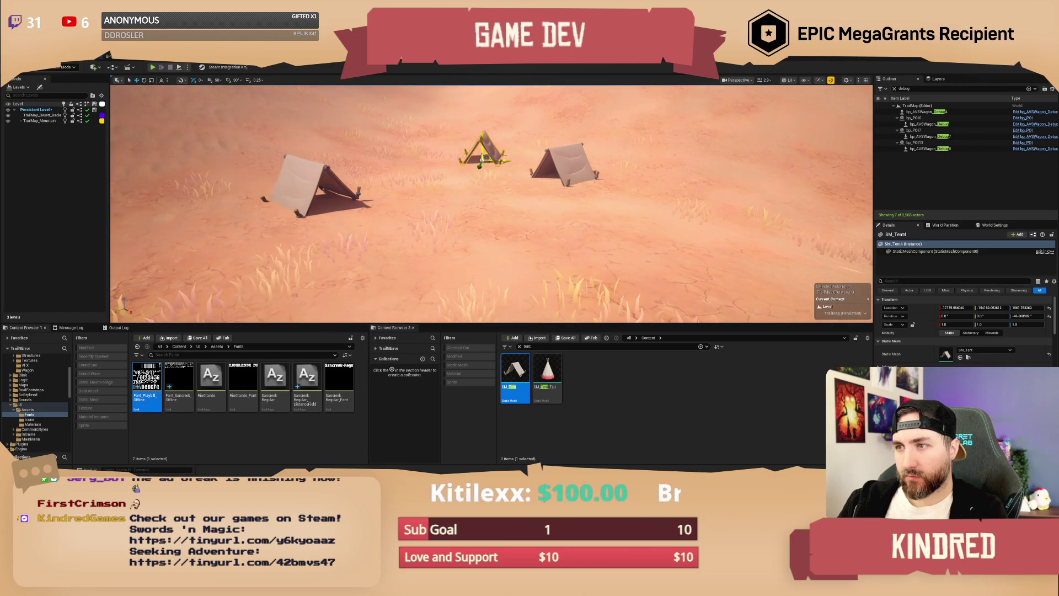
left_click(312, 199)
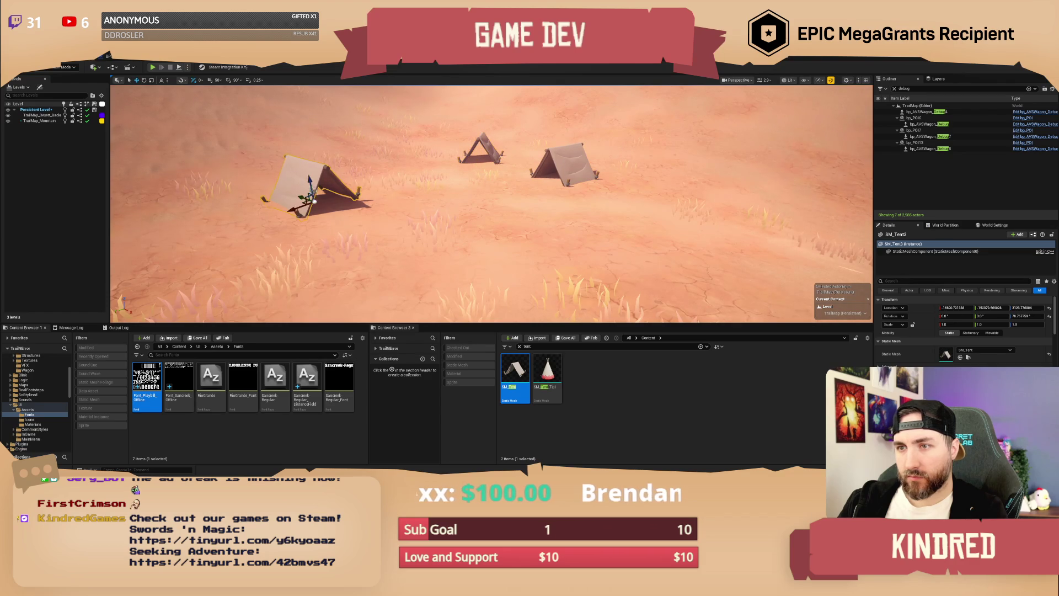
left_click_drag(312, 200, 314, 201)
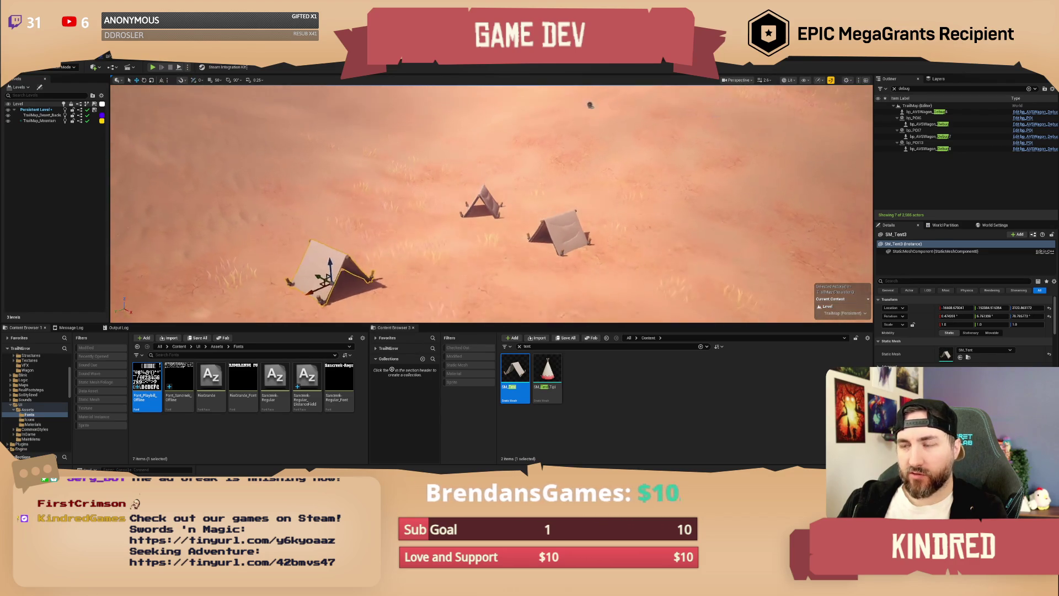
key("Escape")
scroll(615, 119, "up", 5)
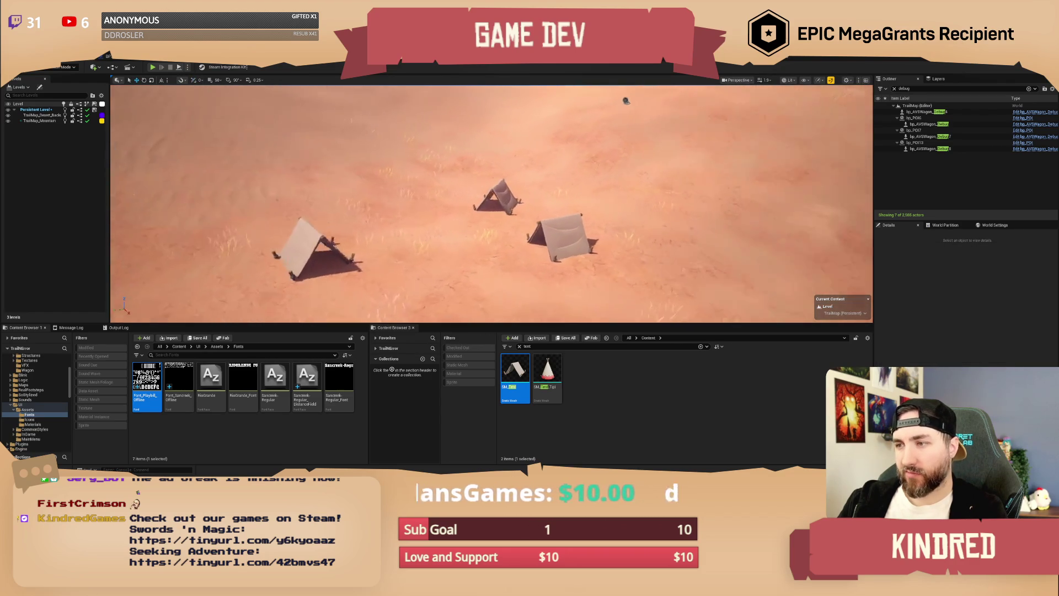
Rotate the left tent to a new angle and shift it slightly left and back.
left_click(339, 182)
key("e")
left_click_drag(340, 182, 355, 210)
key("w")
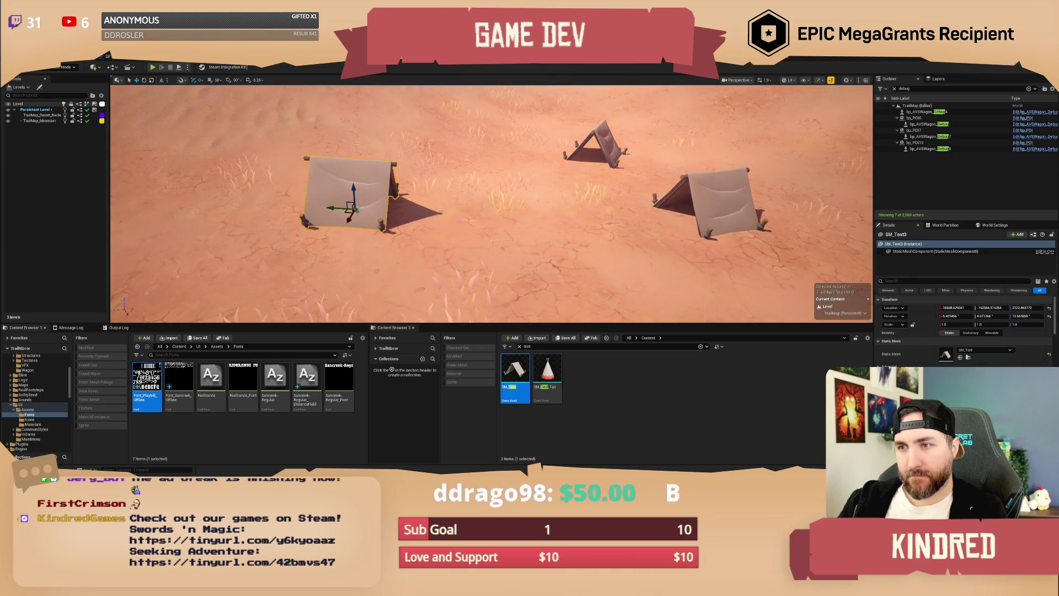
left_click_drag(356, 210, 354, 207)
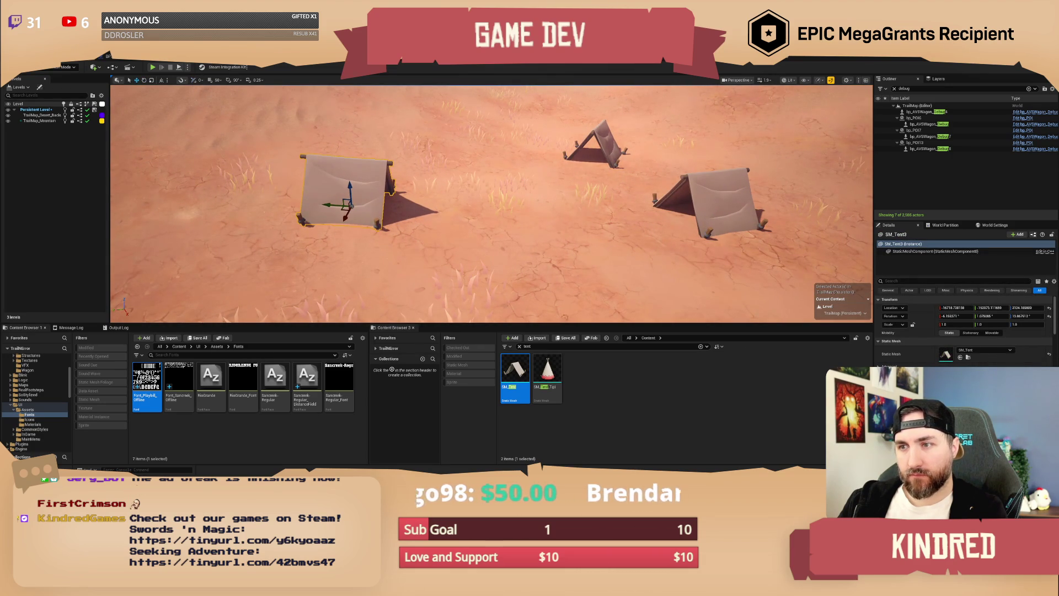
key("d")
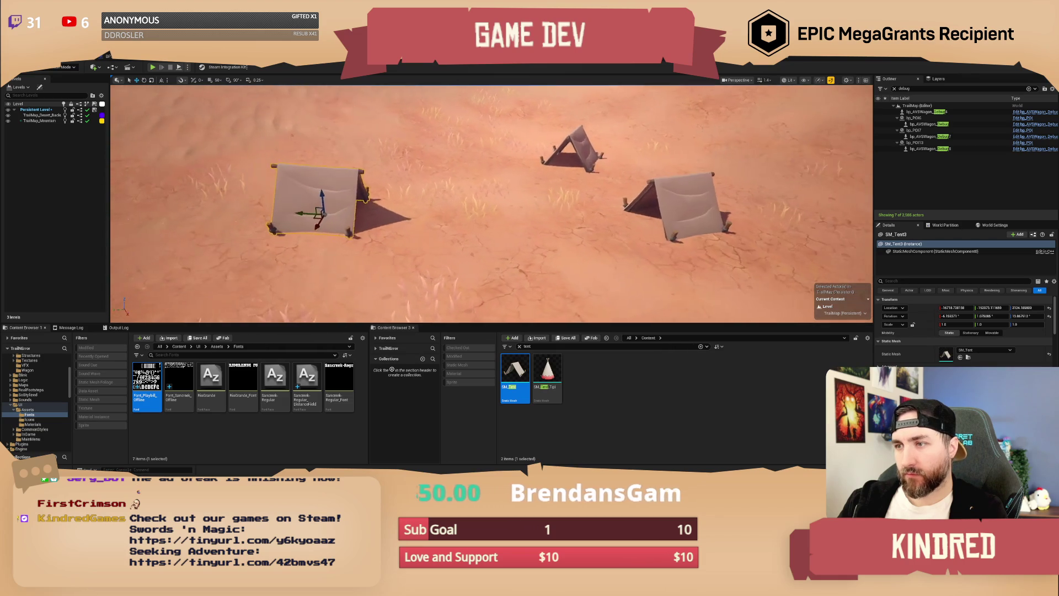
key("d")
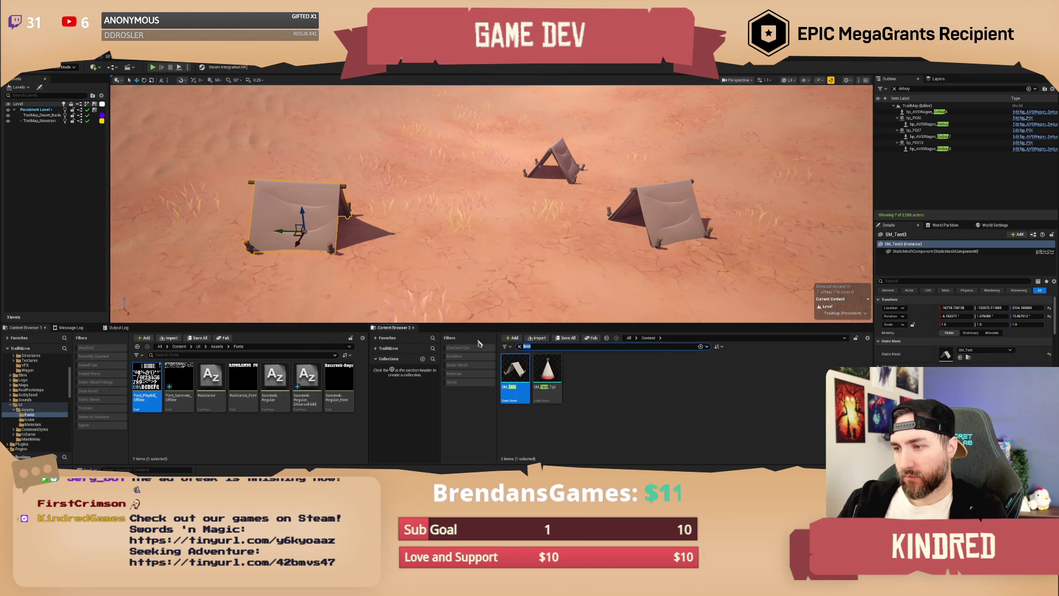
type("npc")
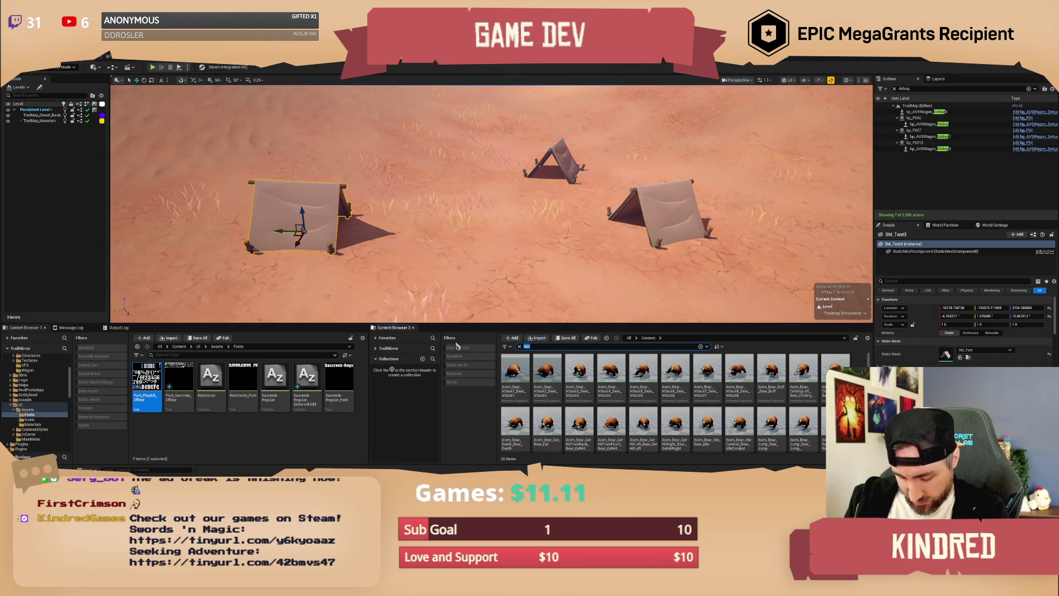
Place a bp_NPC_GeneralGoods merchant by the left tent and turn it around.
type("gene")
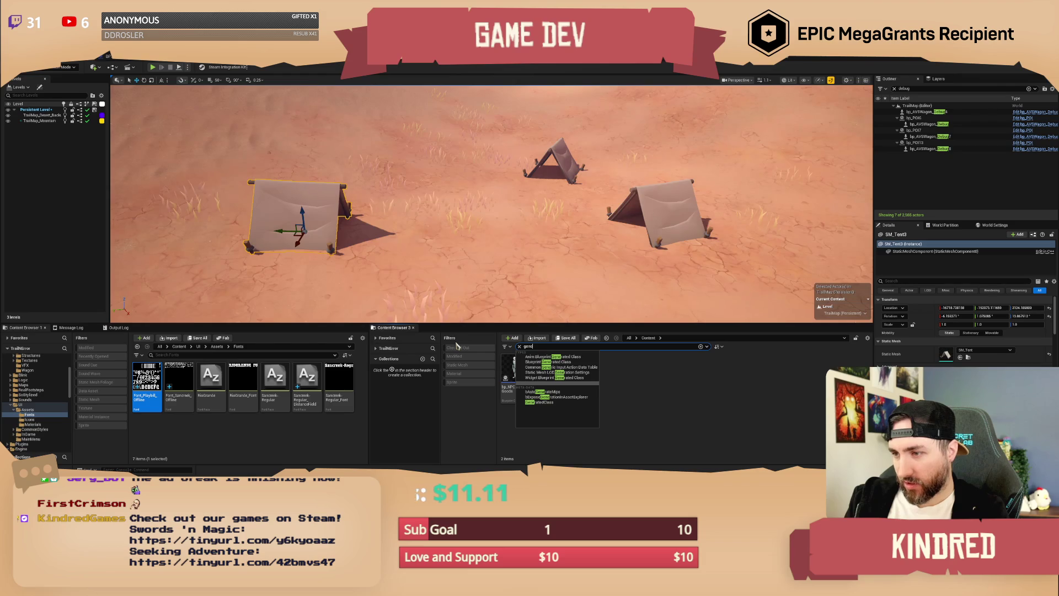
mouse_move(514, 378)
left_mouse_down()
mouse_move(464, 241)
mouse_move(417, 201)
mouse_move(403, 208)
mouse_move(395, 164)
left_mouse_up()
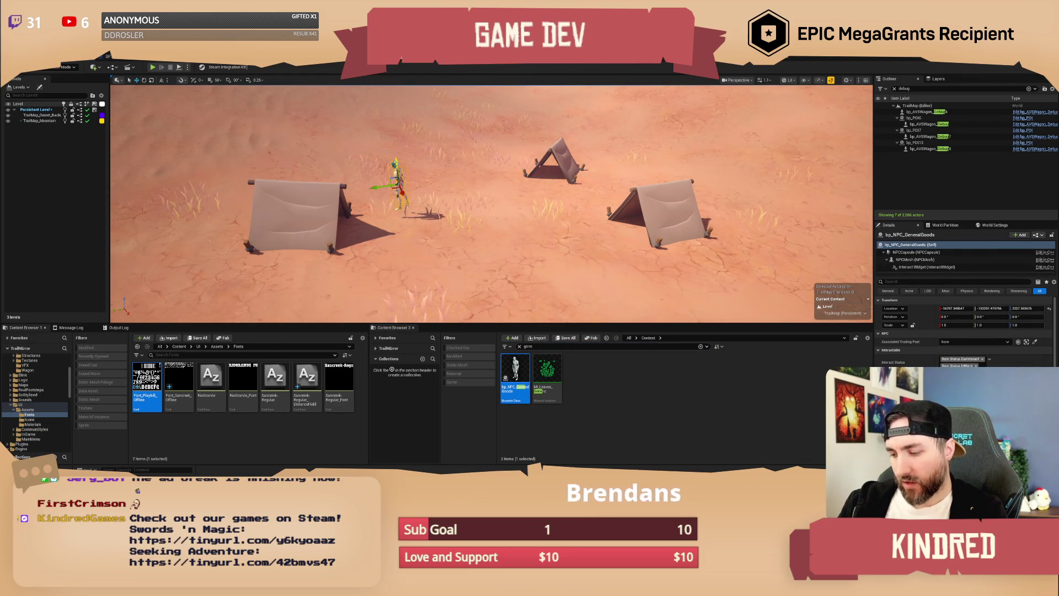
key("e")
left_click_drag(390, 206, 511, 329)
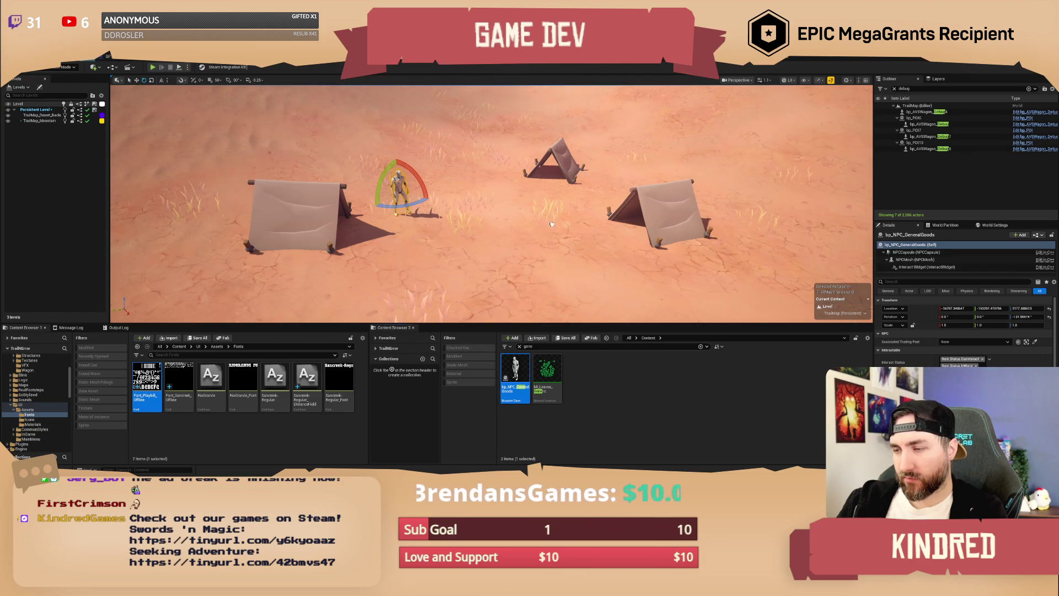
Add a second general-goods merchant by the middle tent, turned slightly to a new angle.
left_click_drag(586, 213, 587, 151)
key("w")
key("e")
left_click_drag(607, 192, 612, 199)
scroll(607, 198, "up", 4)
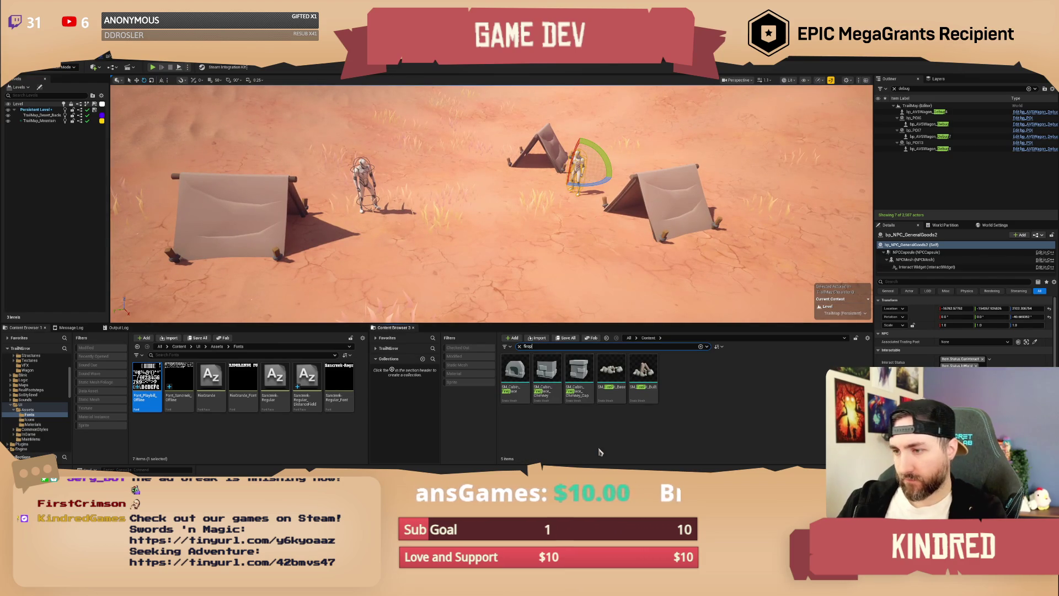
Place a fire pit between the tents and two crates beside the right tent.
type("p")
mouse_move(636, 373)
left_mouse_down()
mouse_move(486, 250)
mouse_move(488, 232)
mouse_move(456, 206)
left_mouse_up()
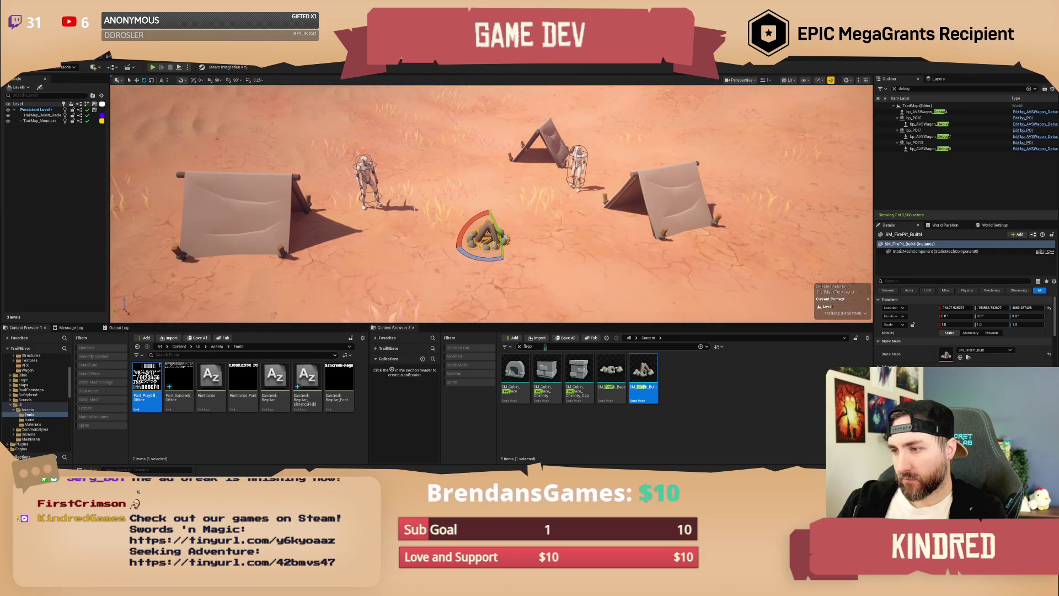
type("crate")
mouse_move(515, 370)
left_mouse_down()
mouse_move(607, 287)
mouse_move(696, 236)
mouse_move(731, 240)
left_mouse_up()
mouse_move(514, 366)
left_mouse_down()
mouse_move(753, 235)
mouse_move(696, 257)
mouse_move(727, 274)
left_mouse_up()
Scale and rotate the second crate, then drop a bedroll into the scene.
key("r")
key("e")
key("w")
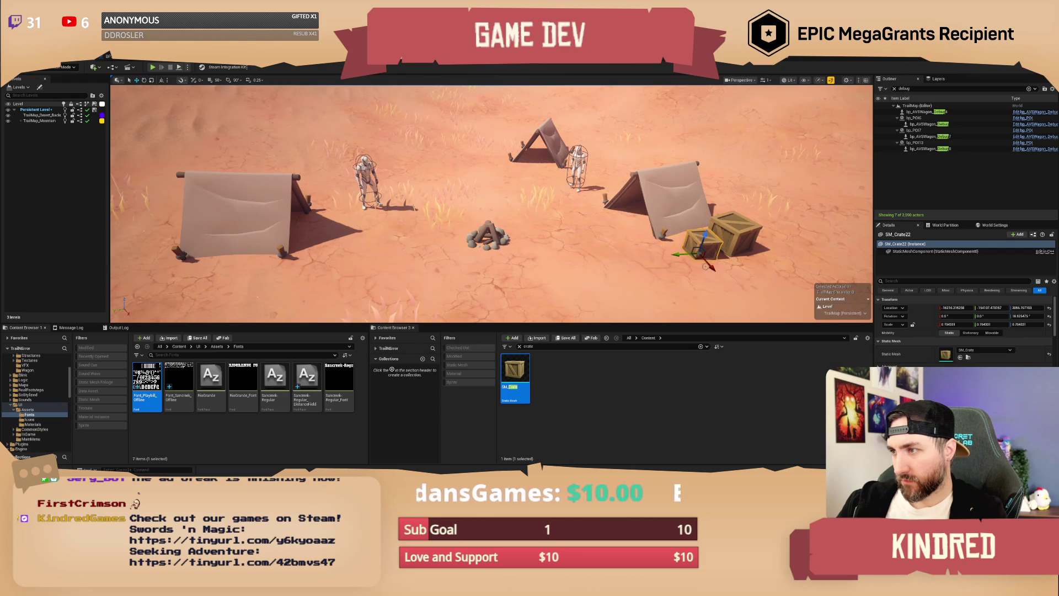
key("Escape")
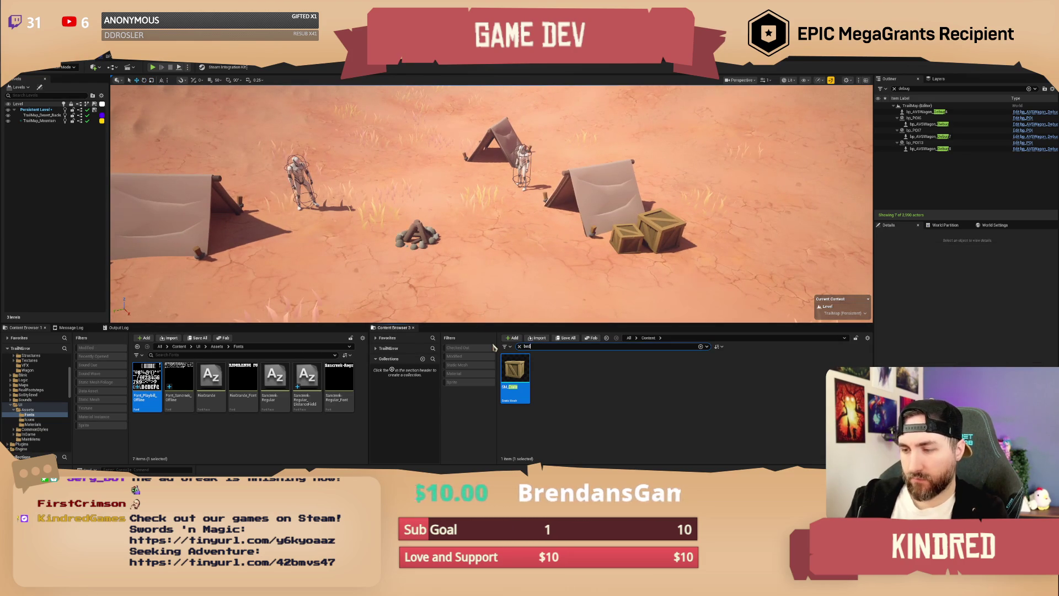
left_click_drag(515, 368, 569, 215)
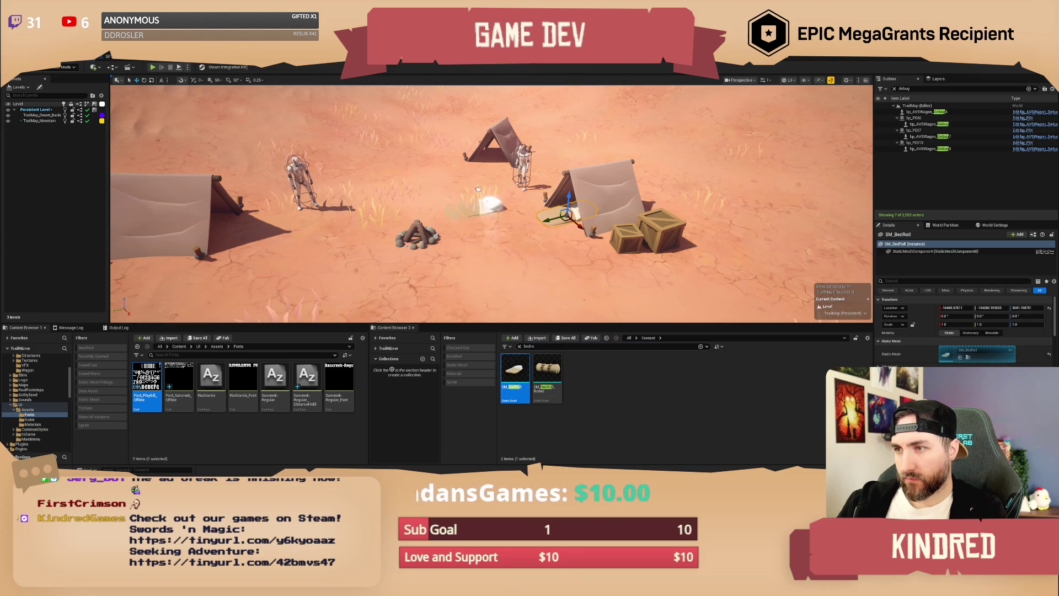
Settle the bedroll under the tent, dropped to the ground and lying flat.
mouse_move(490, 152)
left_mouse_down()
mouse_move(523, 178)
mouse_move(499, 187)
mouse_move(519, 305)
left_mouse_up()
key("w")
mouse_move(515, 372)
left_mouse_down()
mouse_move(494, 237)
mouse_move(468, 210)
mouse_move(498, 217)
left_mouse_up()
key("e")
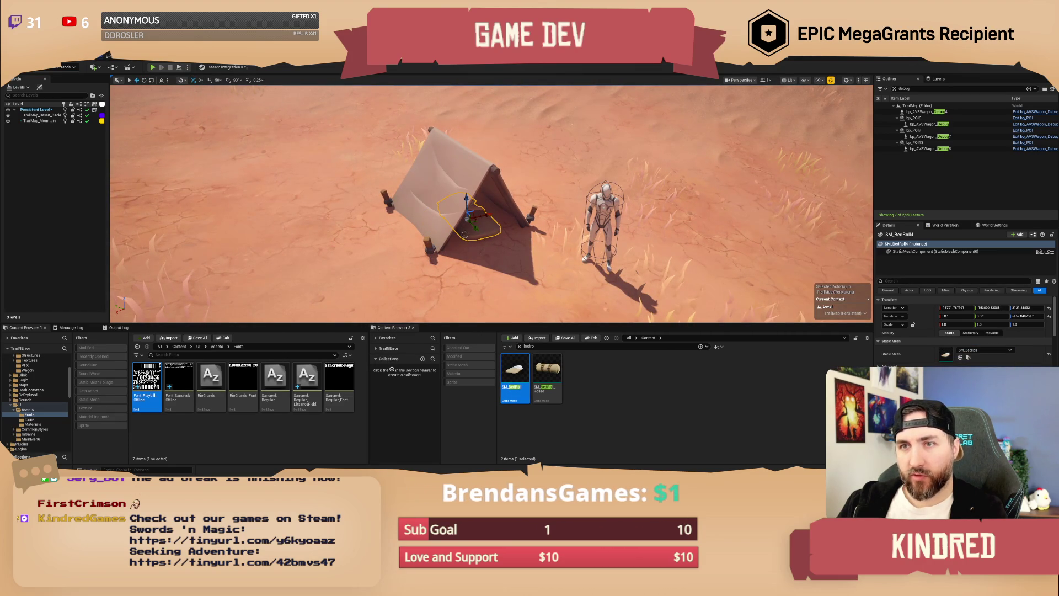
key("End")
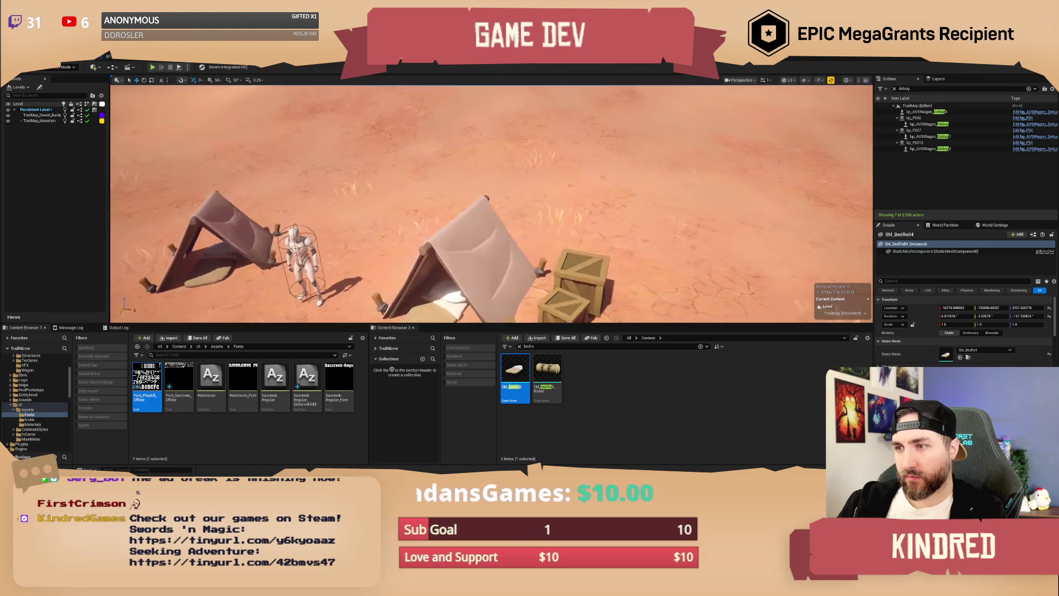
left_click_drag(421, 223, 386, 206)
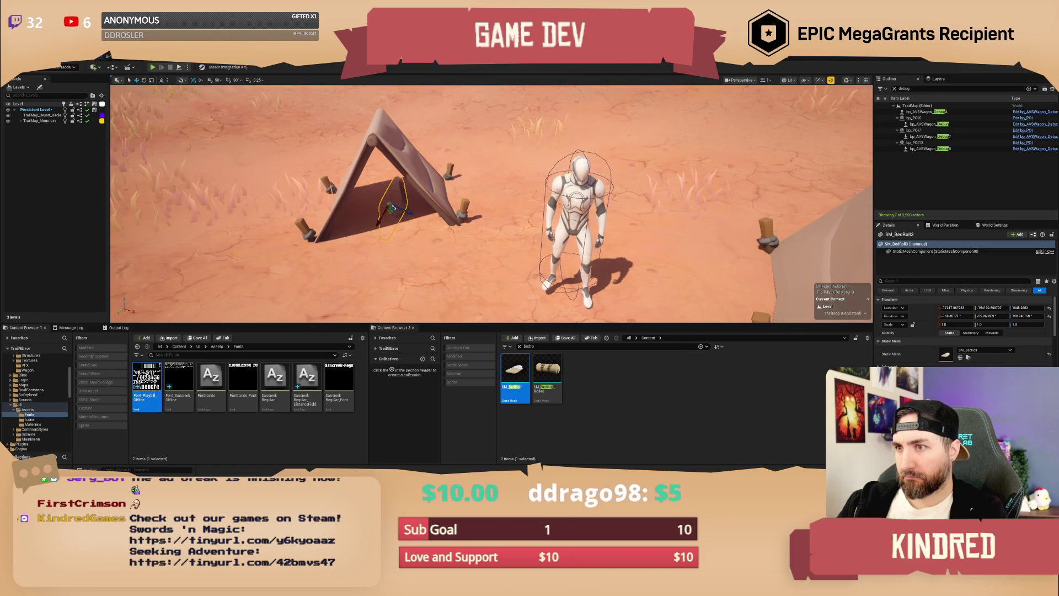
key("ctrl+z")
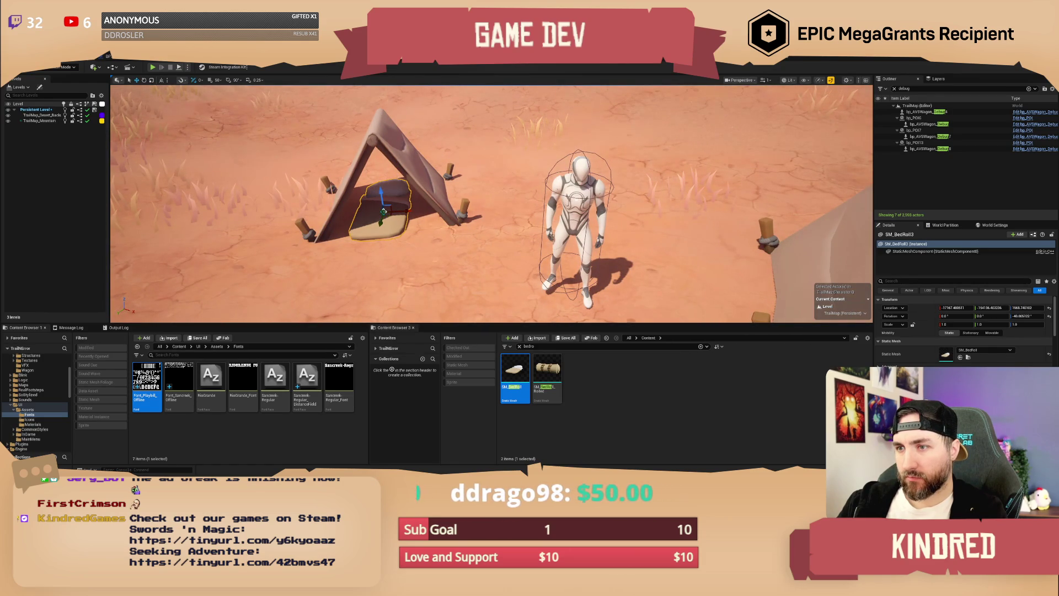
left_click_drag(383, 210, 387, 213)
Add a rolled bedroll, an angled upright sack and two lying sacks beside the crates.
key("ctrl+z")
key("f")
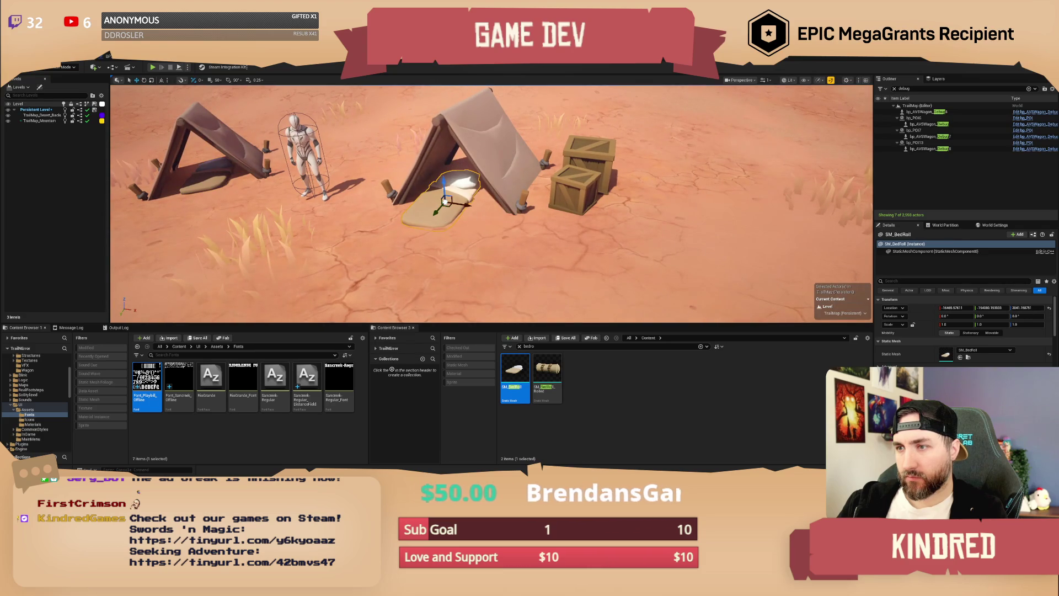
key("Escape")
key("Up")
key("Right")
mouse_move(543, 376)
left_mouse_down()
mouse_move(625, 243)
mouse_move(669, 276)
left_mouse_up()
key("e")
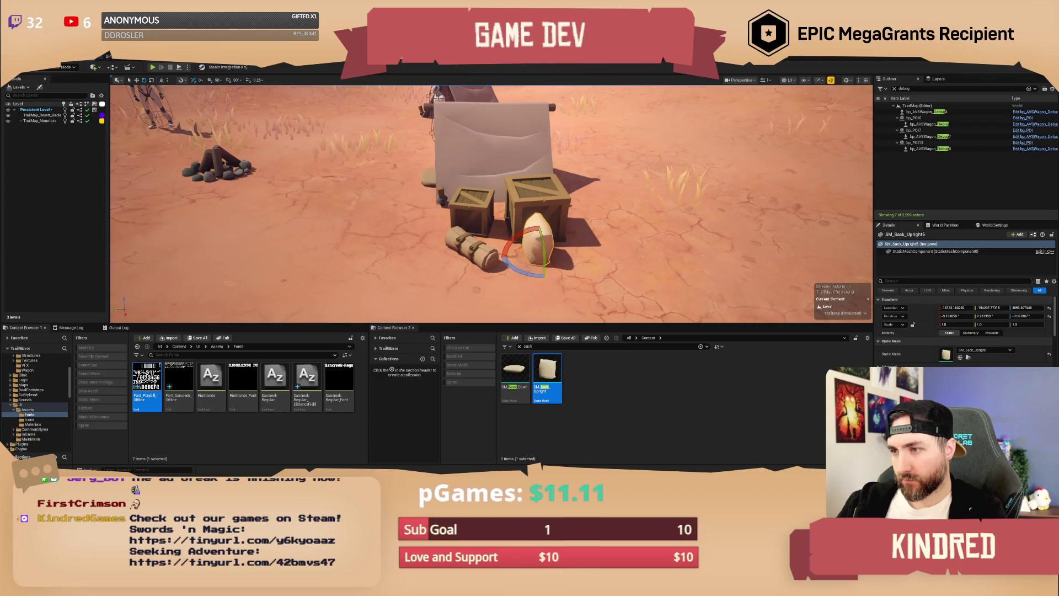
mouse_move(557, 276)
left_mouse_down()
mouse_move(573, 259)
mouse_move(538, 295)
left_mouse_up()
mouse_move(515, 371)
left_mouse_down()
mouse_move(582, 271)
mouse_move(578, 239)
mouse_move(573, 267)
left_mouse_up()
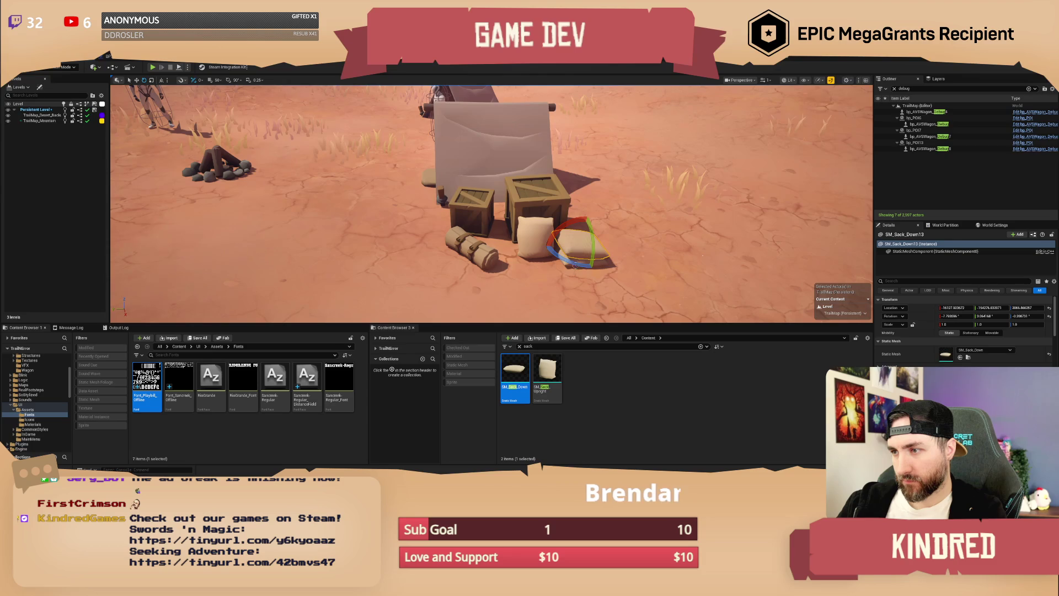
mouse_move(515, 371)
left_mouse_down()
mouse_move(552, 381)
mouse_move(578, 230)
mouse_move(546, 287)
mouse_move(508, 320)
left_mouse_up()
key("Escape")
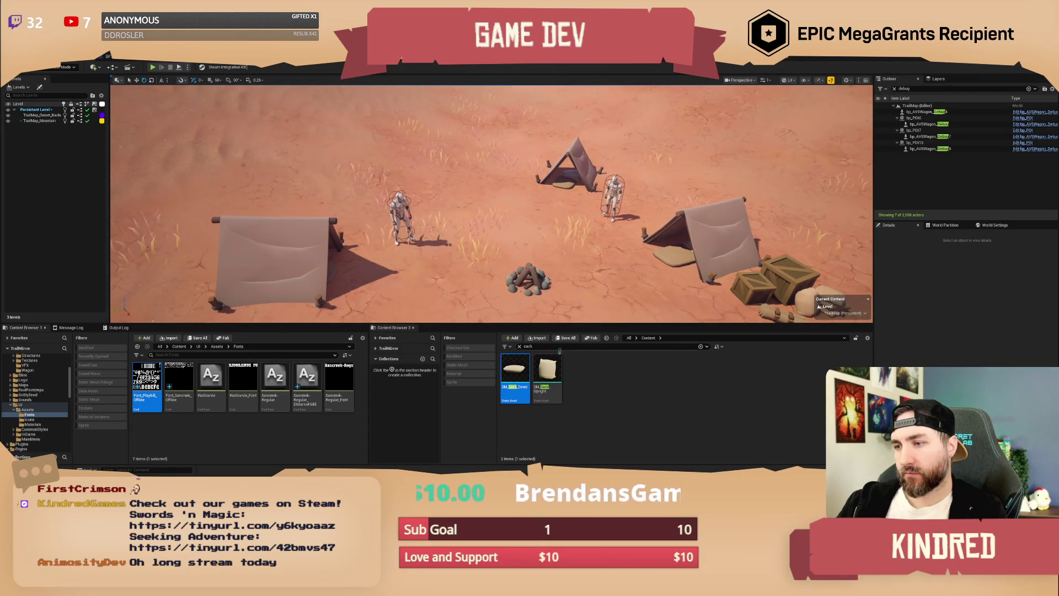
Place bp_AVSWagon_Debug behind the fire pit, replacing the misplaced first copy.
type("wagon")
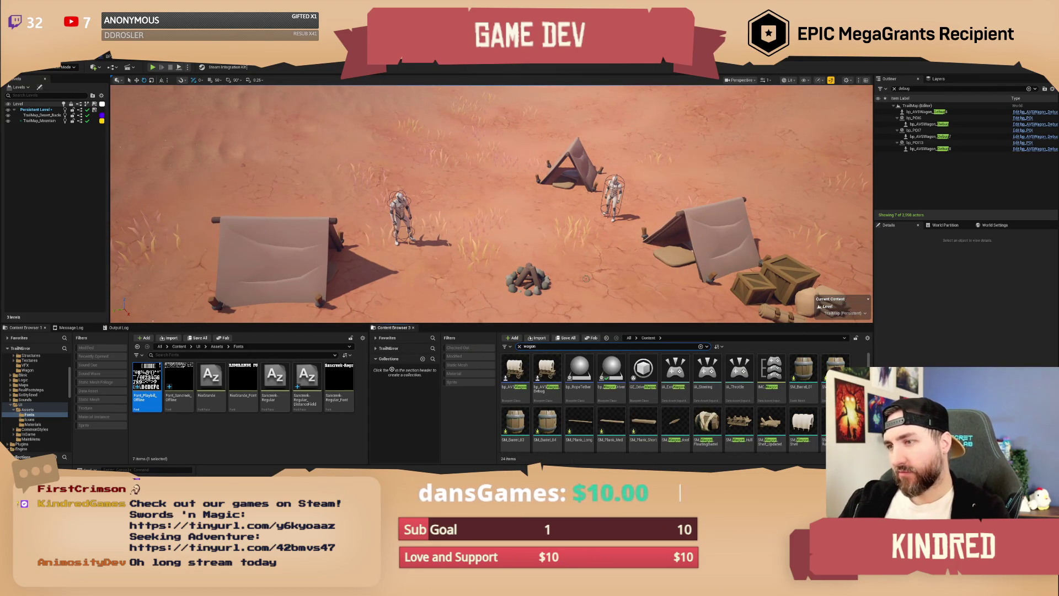
mouse_move(546, 371)
left_mouse_down()
mouse_move(478, 188)
mouse_move(466, 184)
mouse_move(470, 142)
left_mouse_up()
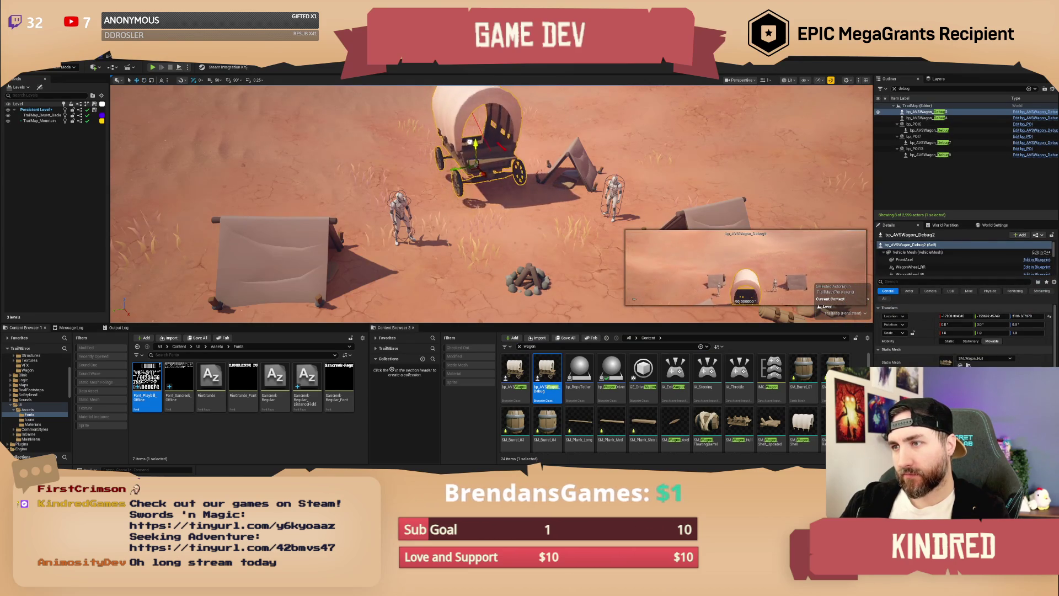
key("Delete")
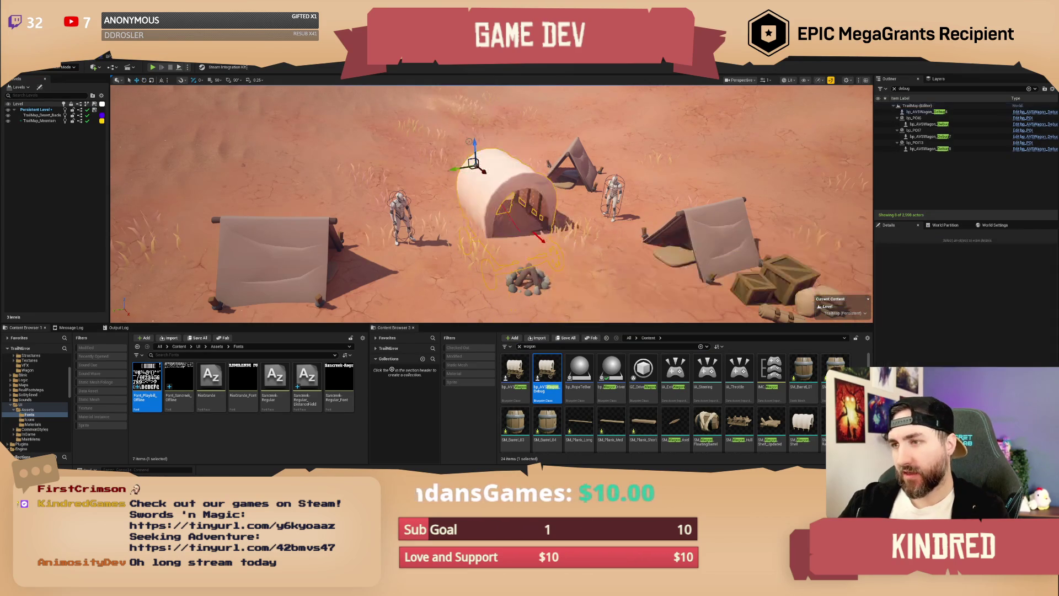
left_click_drag(547, 380, 481, 173)
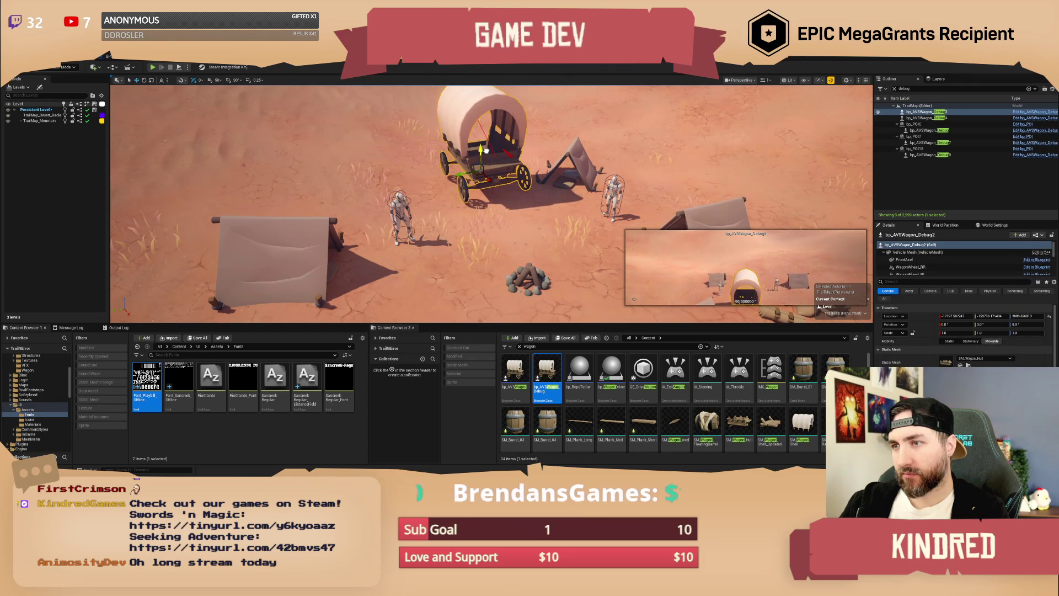
key("Escape")
mouse_move(486, 151)
left_mouse_down()
mouse_move(486, 165)
mouse_move(486, 155)
left_mouse_up()
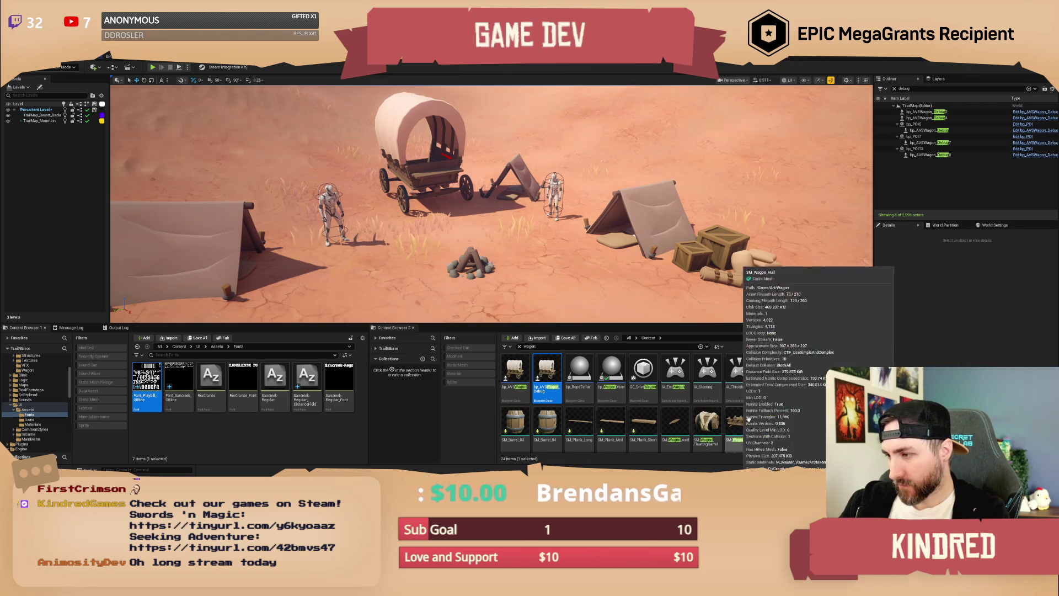
left_click_drag(496, 220, 496, 204)
Inspect the barrel and wagon hull meshes, then search the Content Browser for 'barrel'.
left_click(803, 369)
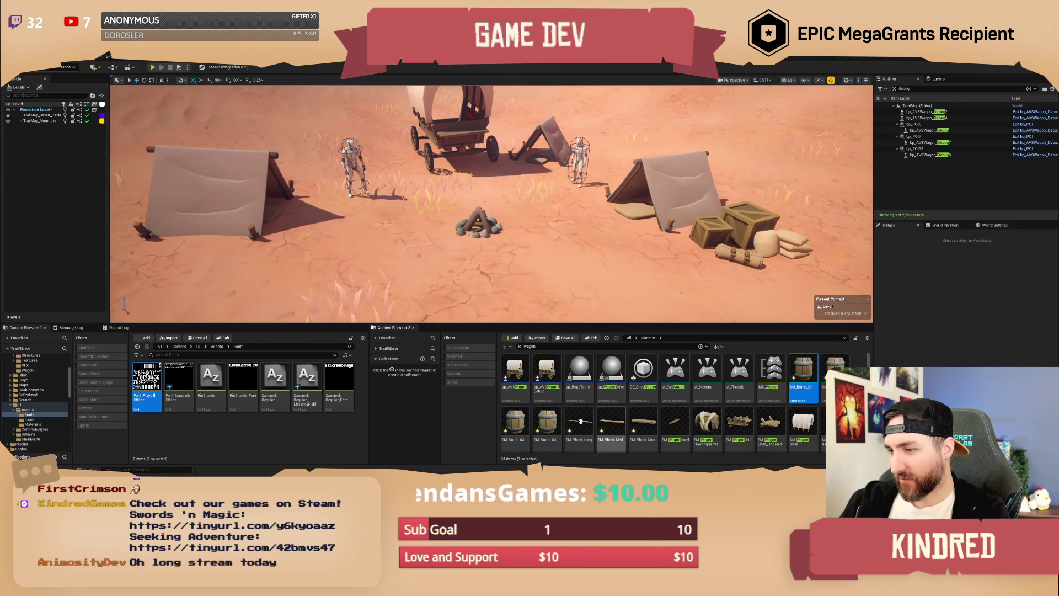
left_click(545, 422, "shift")
mouse_move(552, 432)
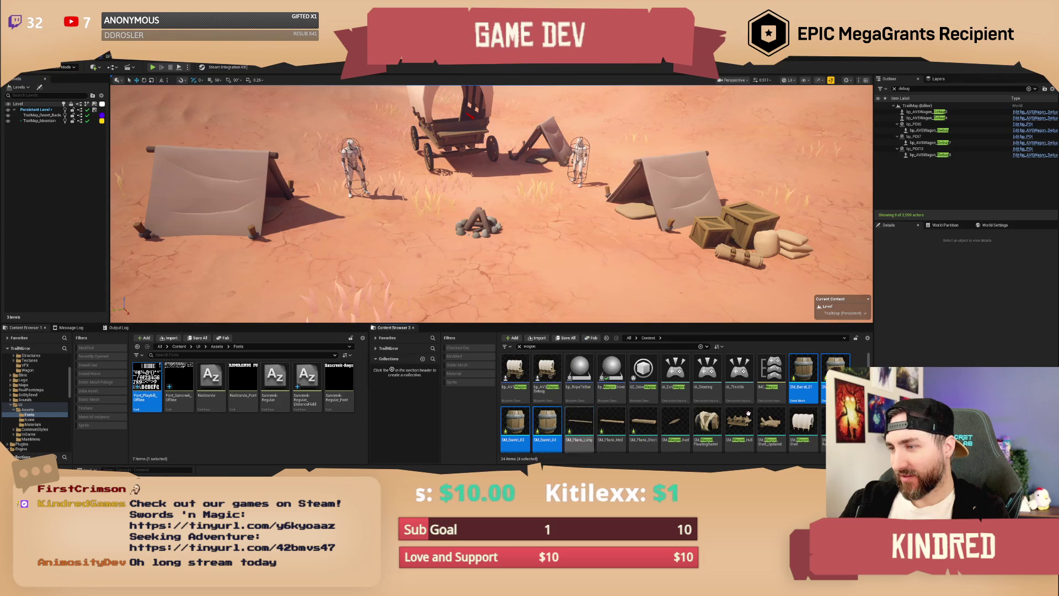
scroll(774, 410, "down", 1)
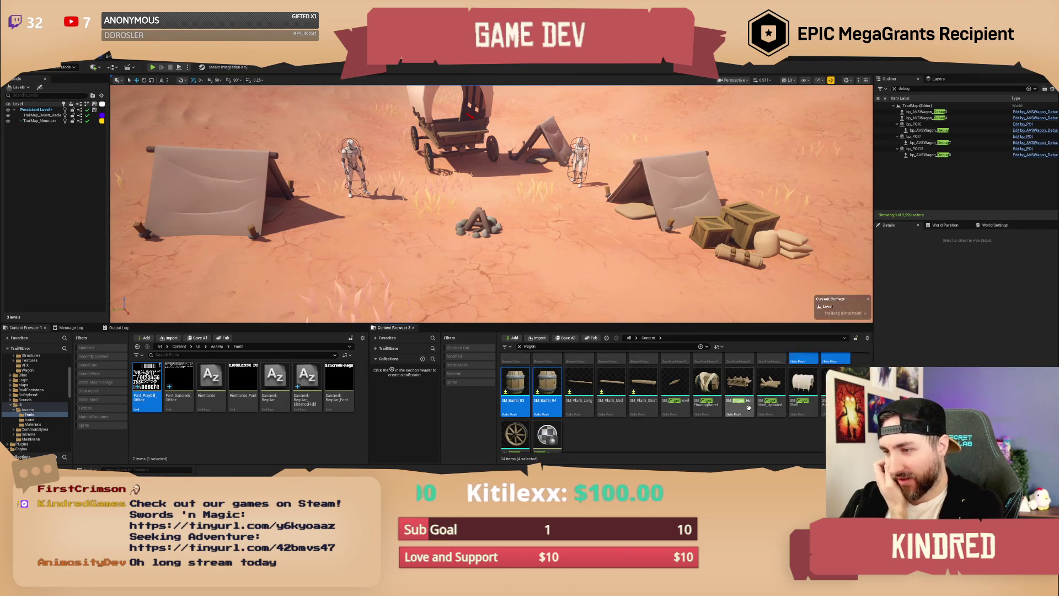
scroll(774, 409, "up", 1)
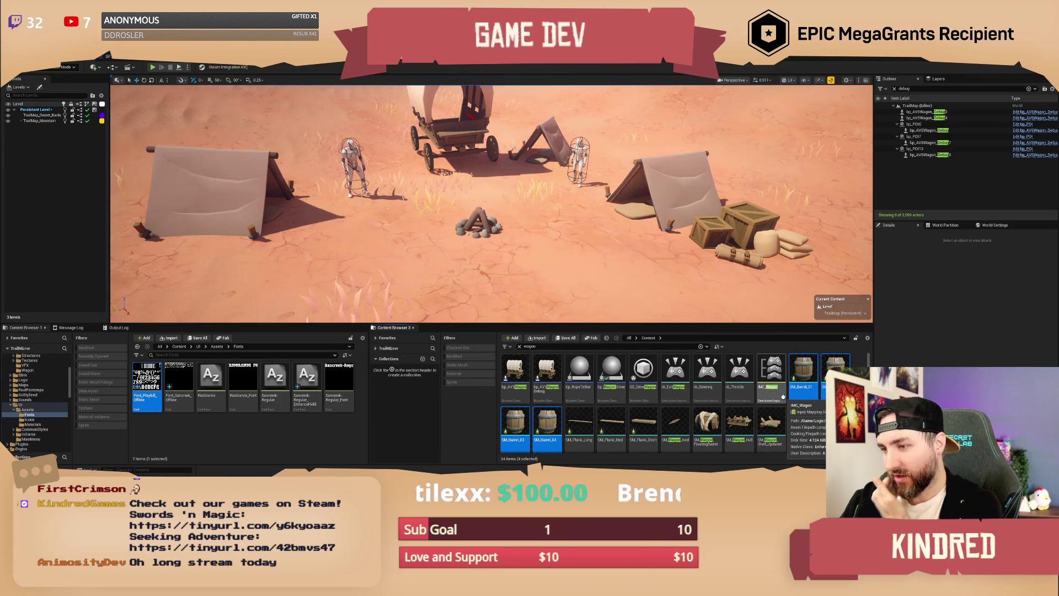
left_click(739, 422)
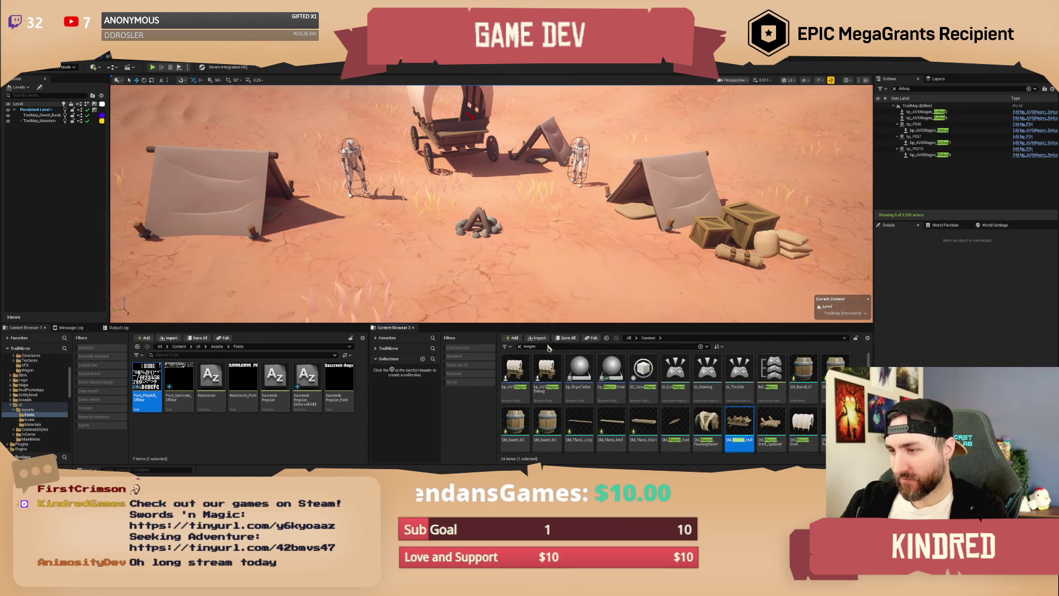
key("ctrl+a")
type("barrel")
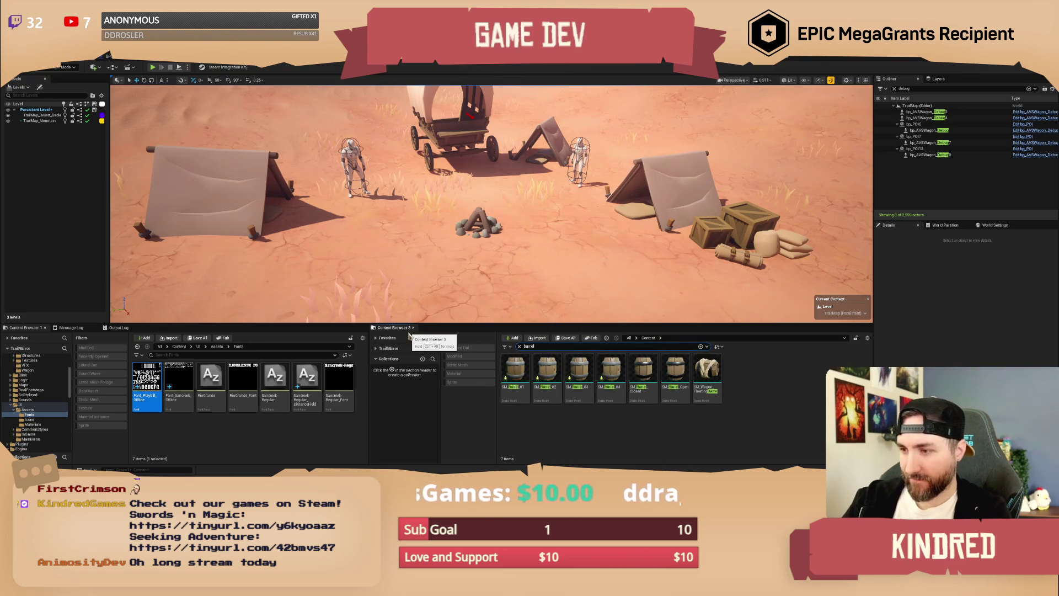
Drop SM_Barrel_Closed on the ground beside the left tent.
left_click(643, 370)
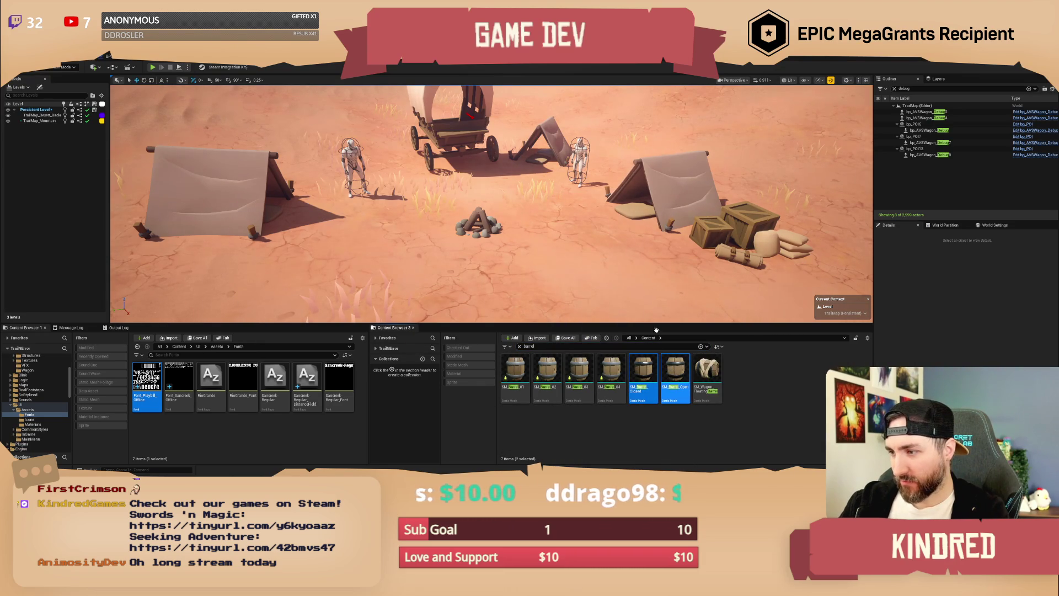
mouse_move(646, 375)
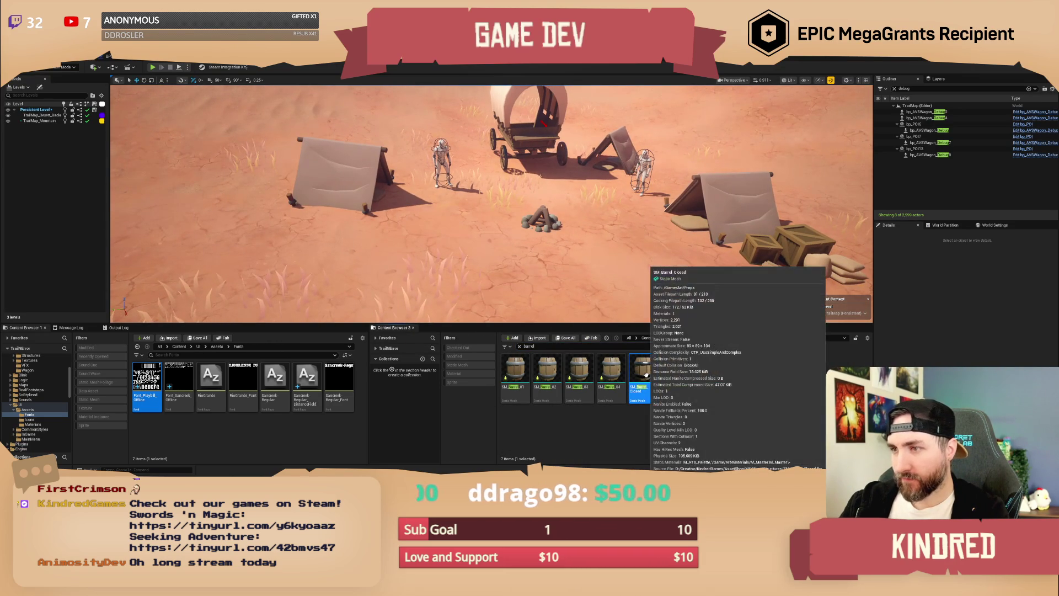
mouse_move(647, 374)
left_mouse_down()
mouse_move(308, 221)
mouse_move(309, 201)
mouse_move(524, 309)
mouse_move(339, 216)
left_mouse_up()
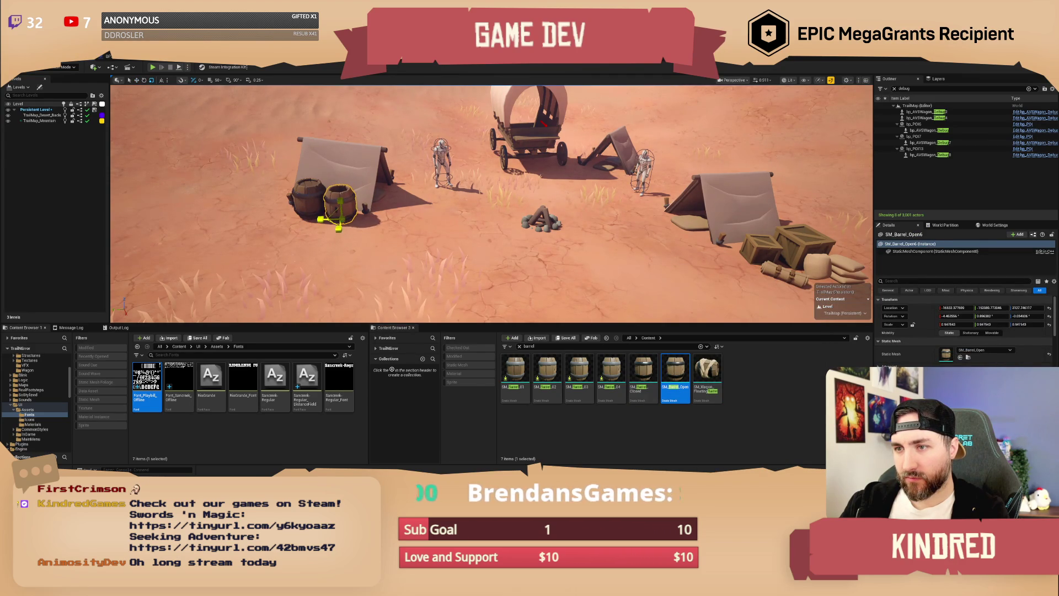
key("Escape")
scroll(489, 203, "up", 2)
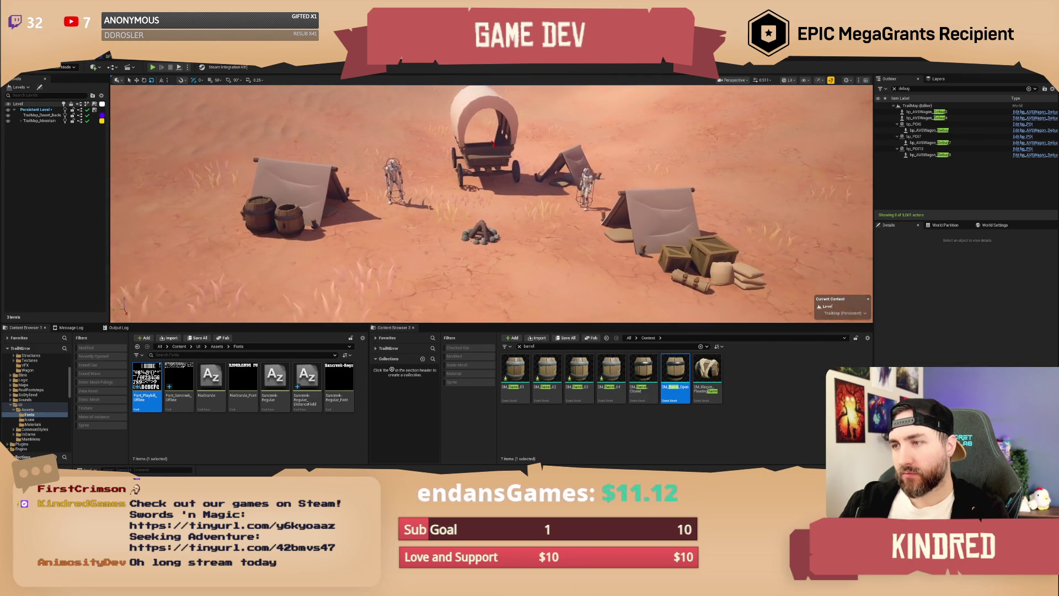
scroll(491, 204, "up", 2)
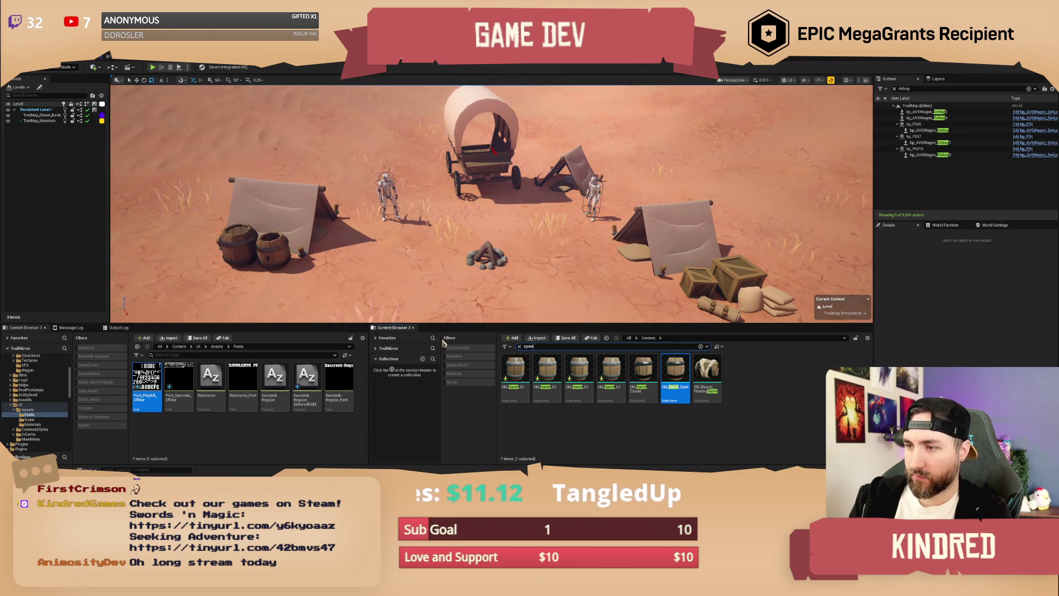
Search 'spawner' and place two BP_RandomItemSpawner actors on the crates.
type("ner")
key("Return")
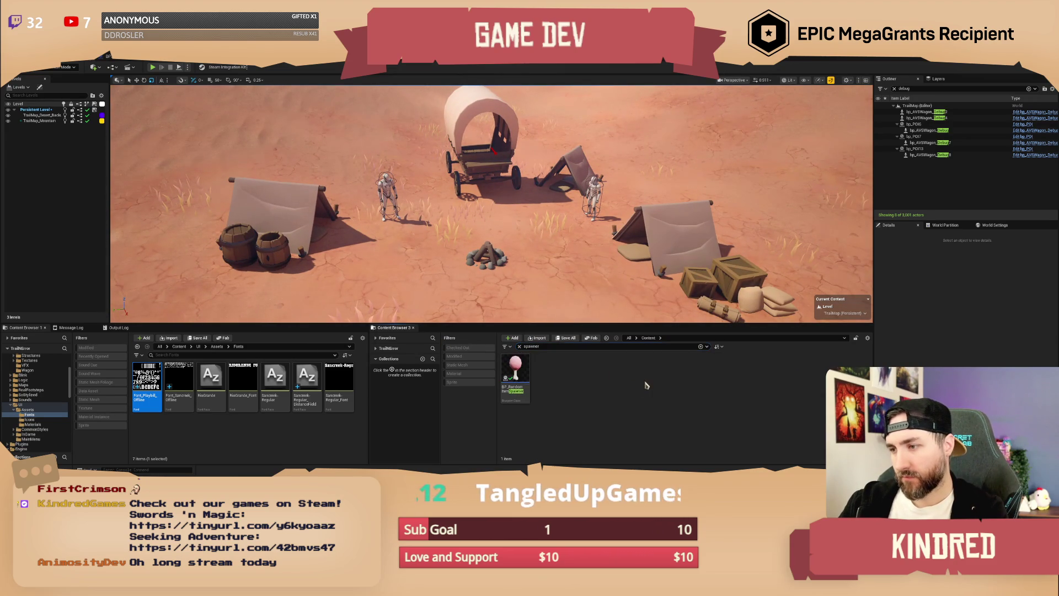
mouse_move(603, 272)
left_mouse_down()
mouse_move(665, 284)
mouse_move(669, 257)
left_mouse_up()
key("f")
mouse_move(515, 380)
left_mouse_down()
mouse_move(607, 259)
mouse_move(611, 219)
left_mouse_up()
Put spawner copies inside the covered wagon and beside the left tent.
left_click_drag(571, 278, 544, 246)
key("g")
left_click_drag(545, 178, 544, 160)
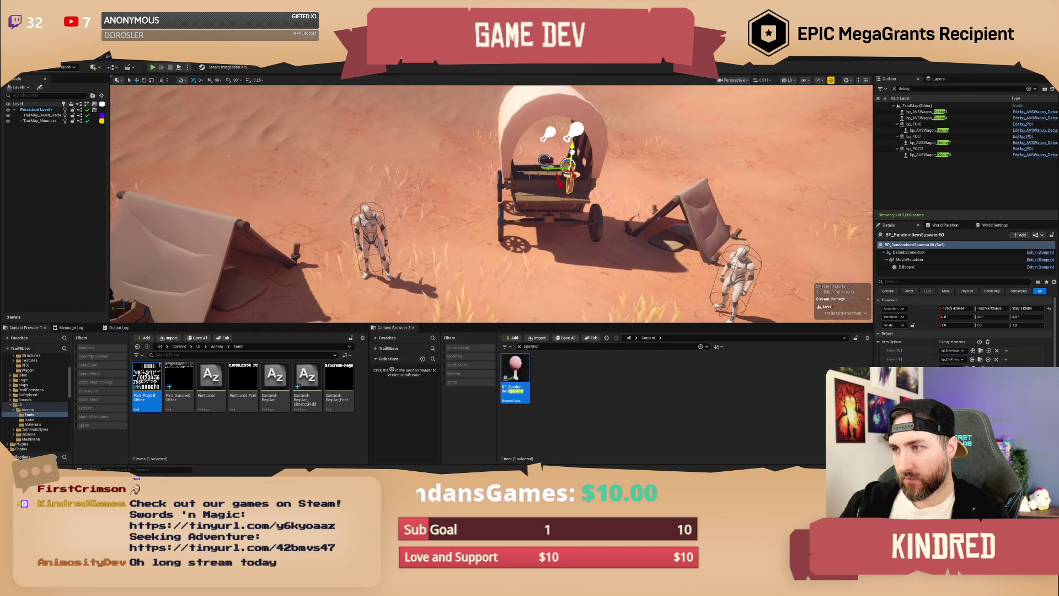
key("w")
mouse_move(518, 359)
left_mouse_down()
mouse_move(484, 224)
mouse_move(466, 220)
left_mouse_up()
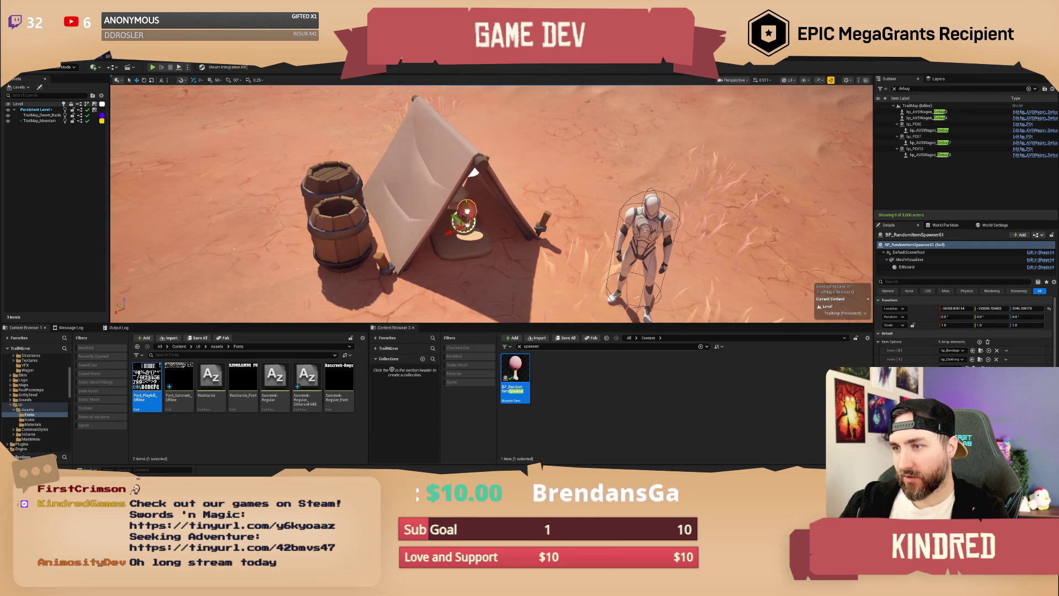
Place the Plains point-of-interest actor by the wagon over the fire pit.
key("s")
key("s")
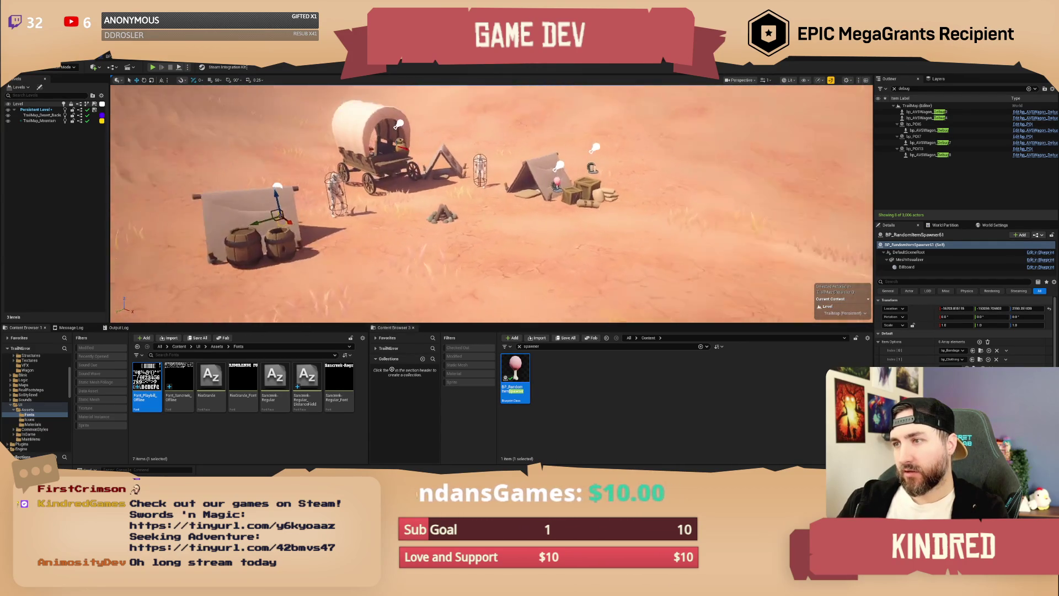
key("w")
key("a")
key("s")
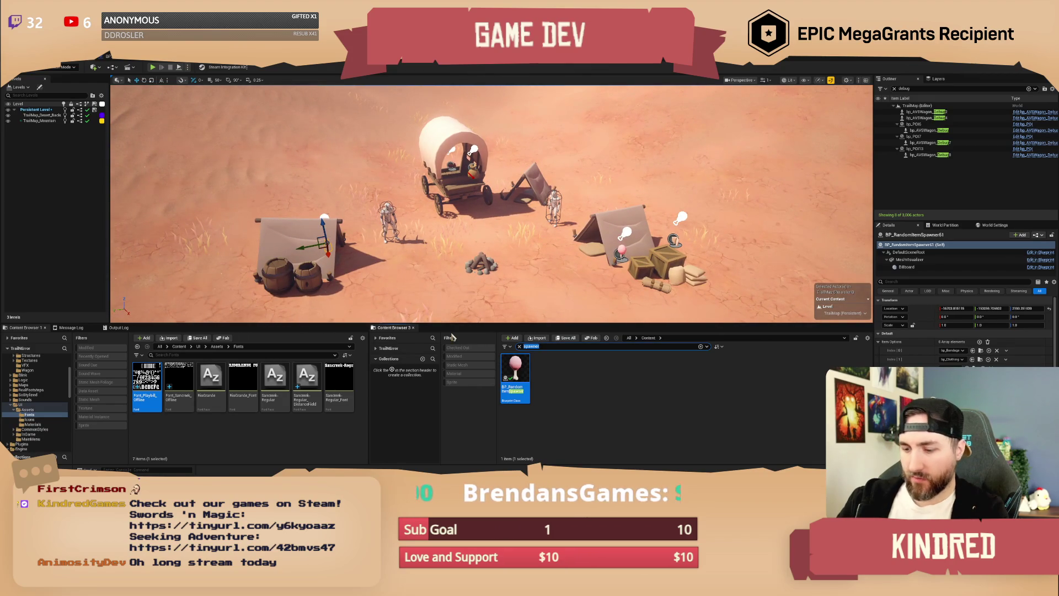
type("poi")
mouse_move(515, 370)
left_mouse_down()
mouse_move(486, 232)
mouse_move(489, 242)
left_mouse_up()
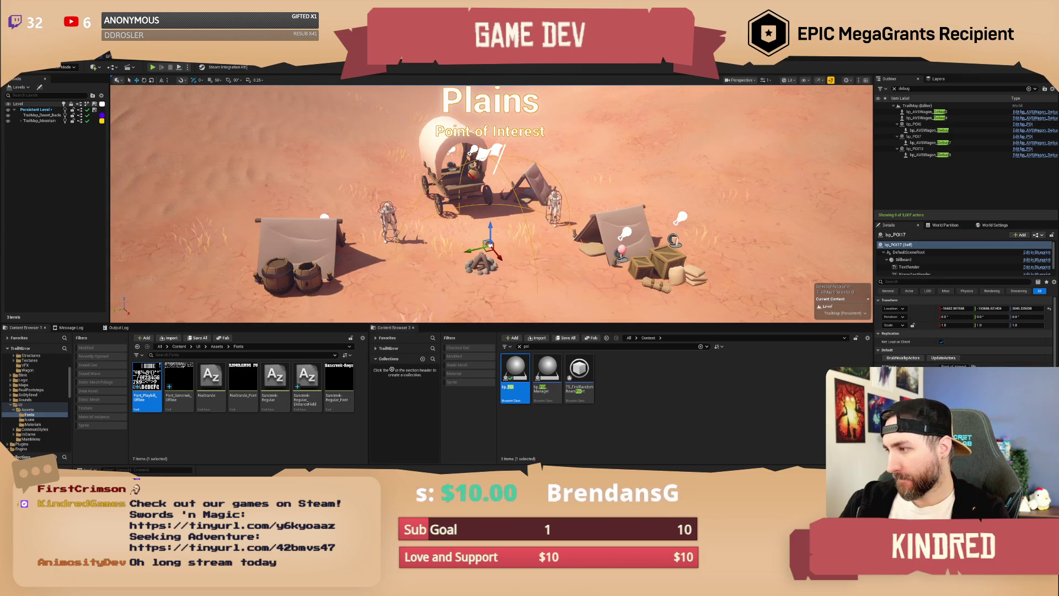
Enlarge the point of interest's Sphere component radius to about 921.
left_click(909, 252)
scroll(914, 267, "down", 1)
left_click(904, 271)
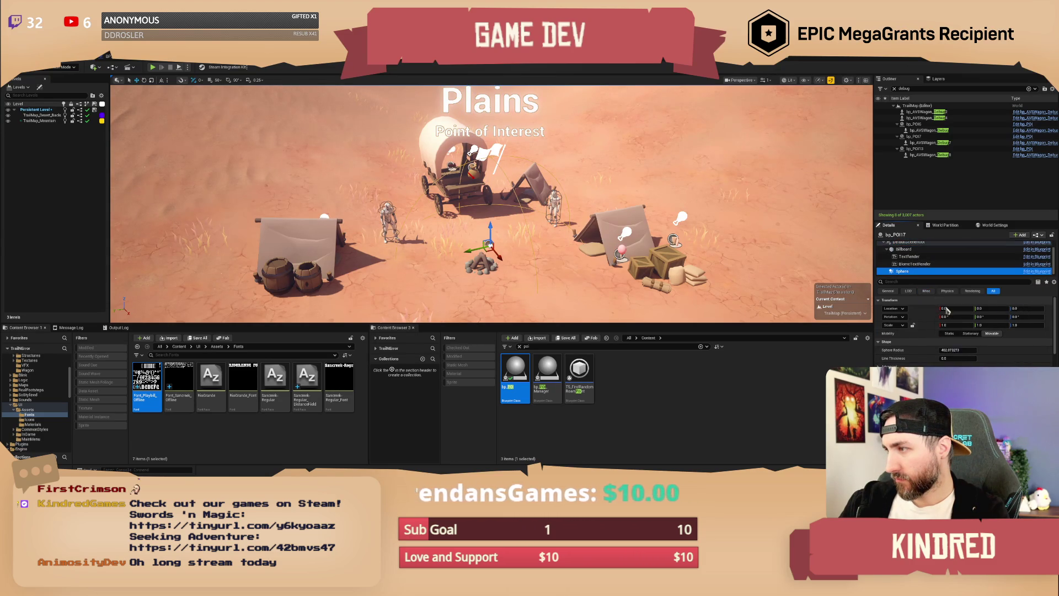
left_click(952, 350)
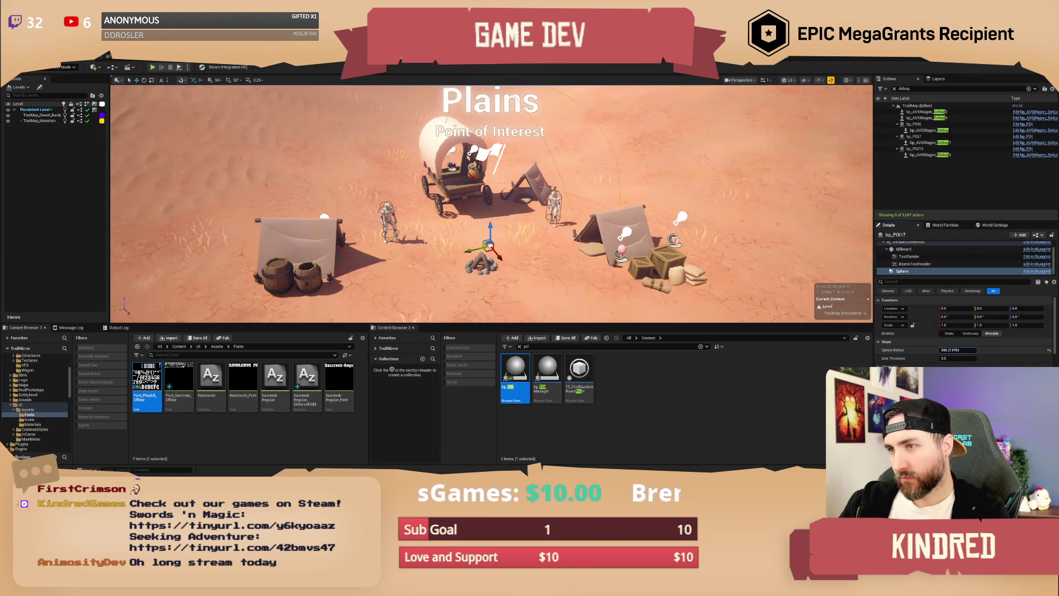
key("Return")
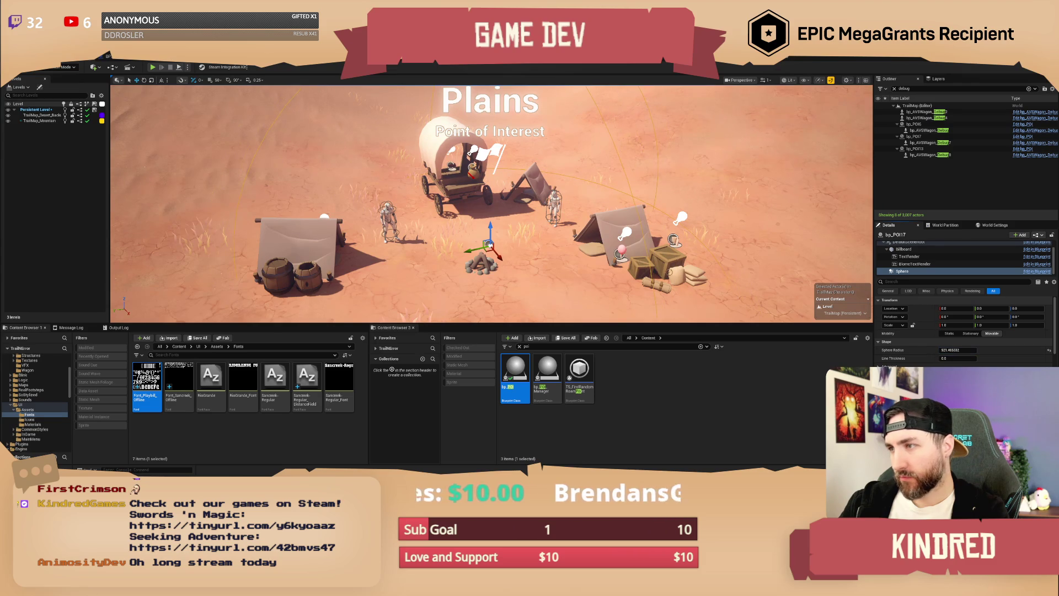
Run GrabNearbyActors on bp_POI17 to gather the surrounding camp props.
right_click(535, 164)
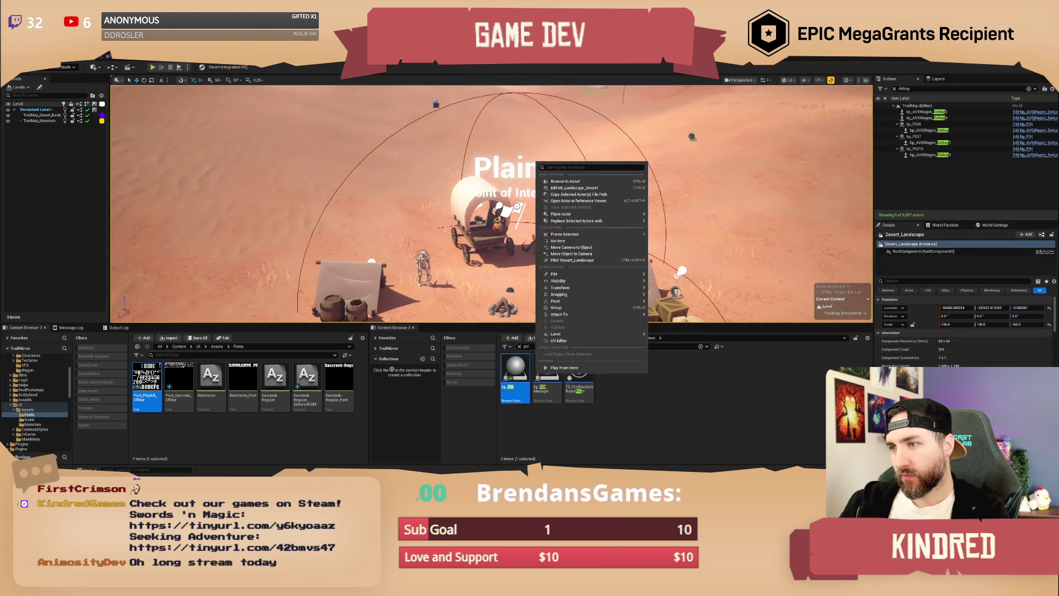
key("Escape")
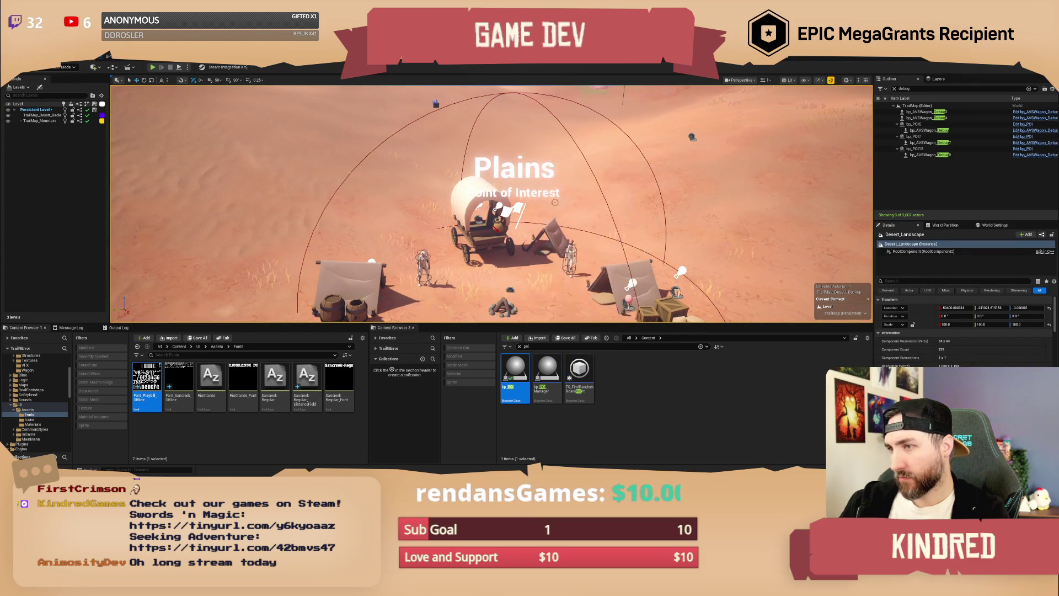
left_click(528, 171)
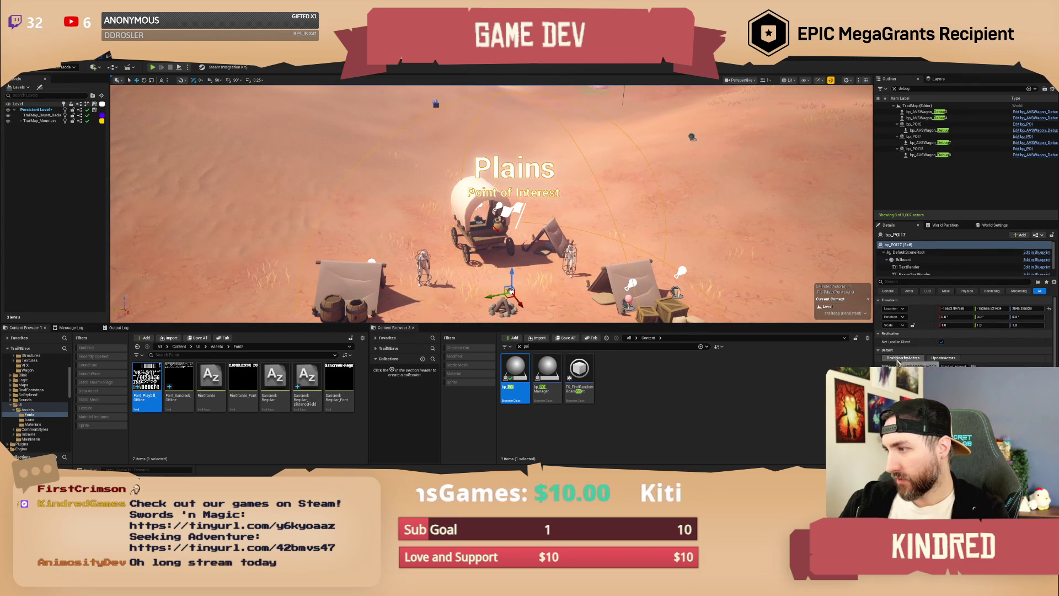
left_click(900, 358)
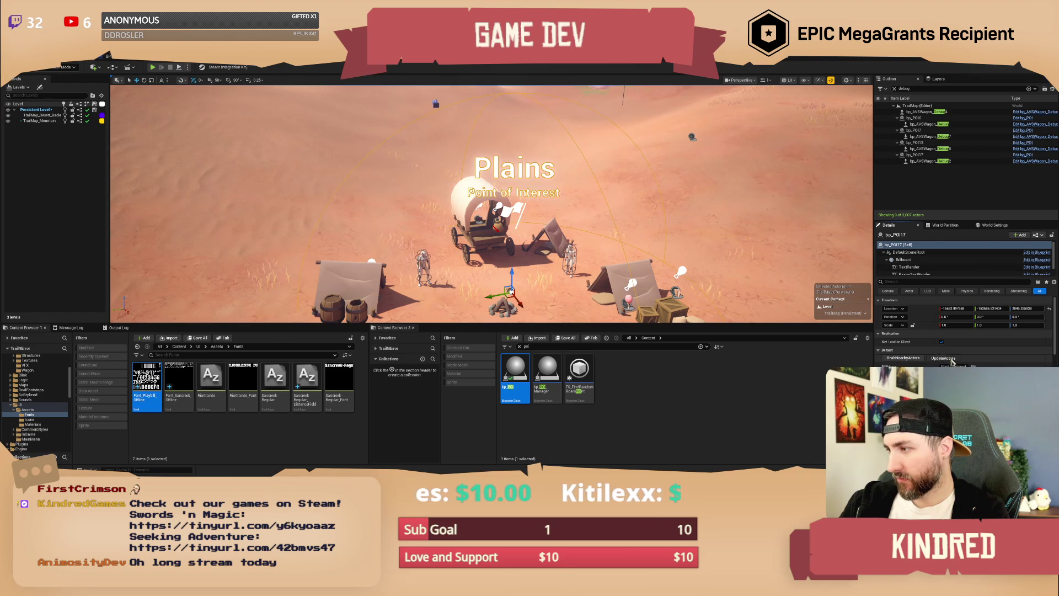
scroll(965, 331, "down", 5)
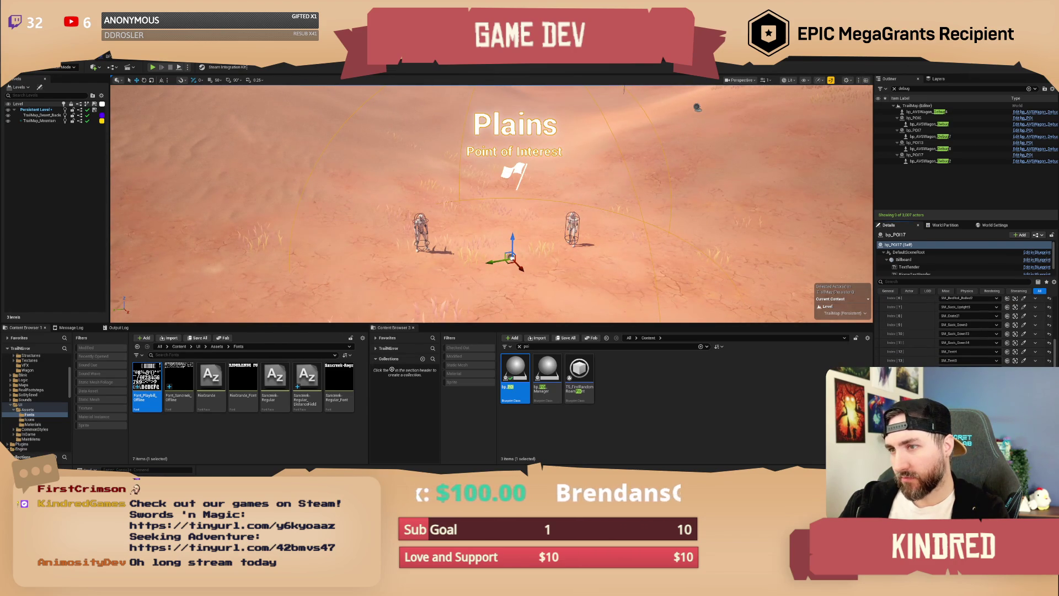
left_click(572, 227)
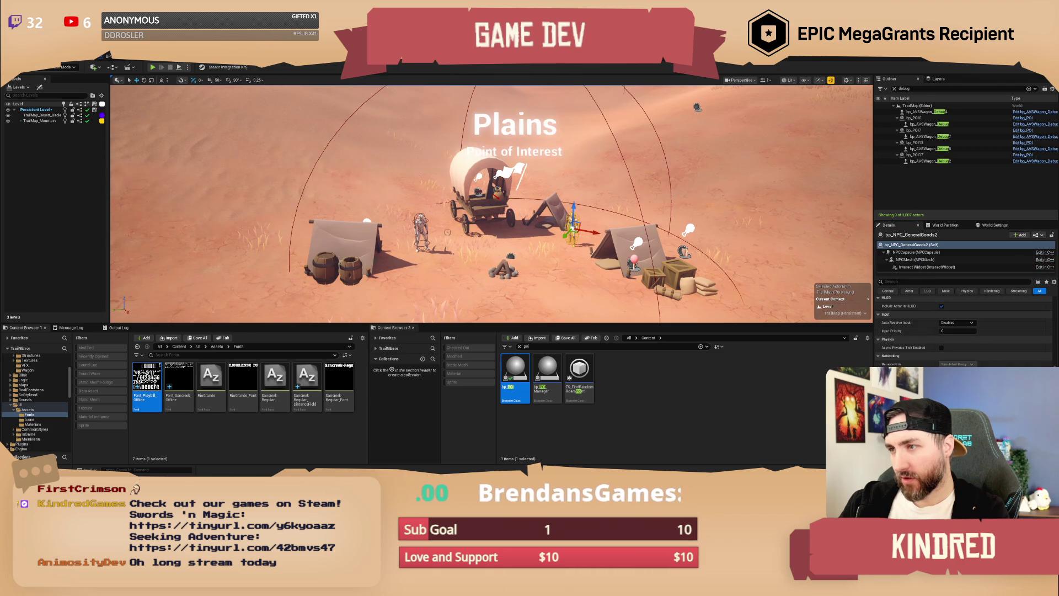
Attach bp_POI17 to bp_NPC_GeneralGoods2 using Attach To and the actor picker.
left_click(421, 232, "ctrl")
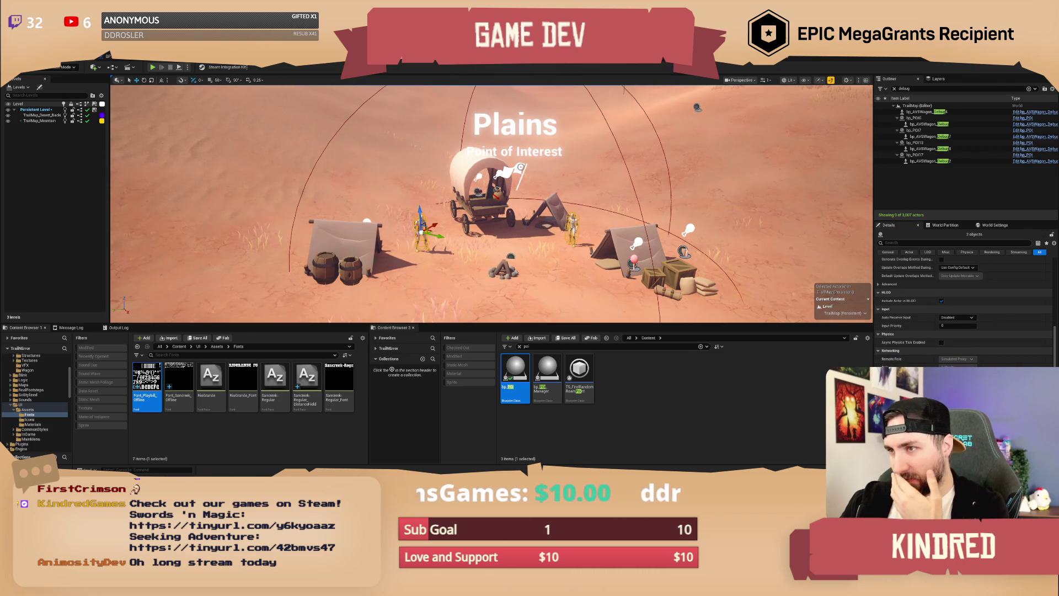
right_click(521, 166)
mouse_move(574, 229)
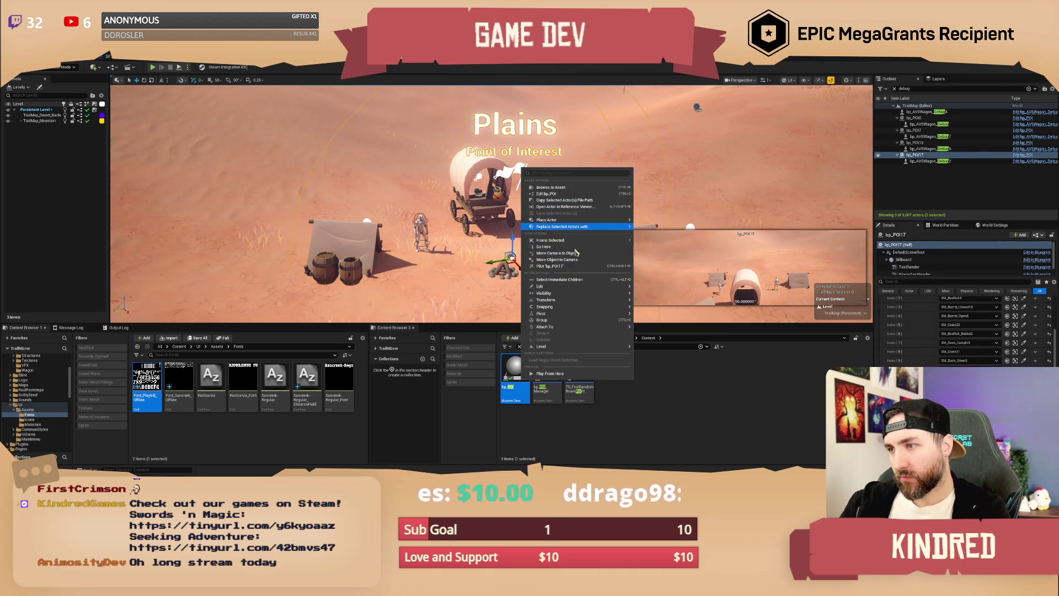
mouse_move(589, 296)
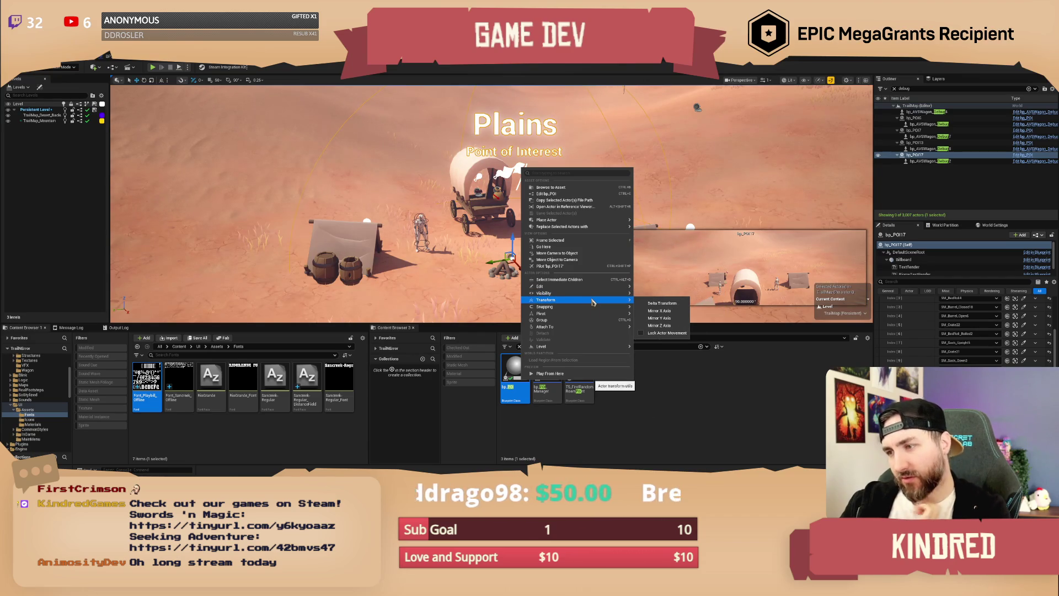
mouse_move(601, 331)
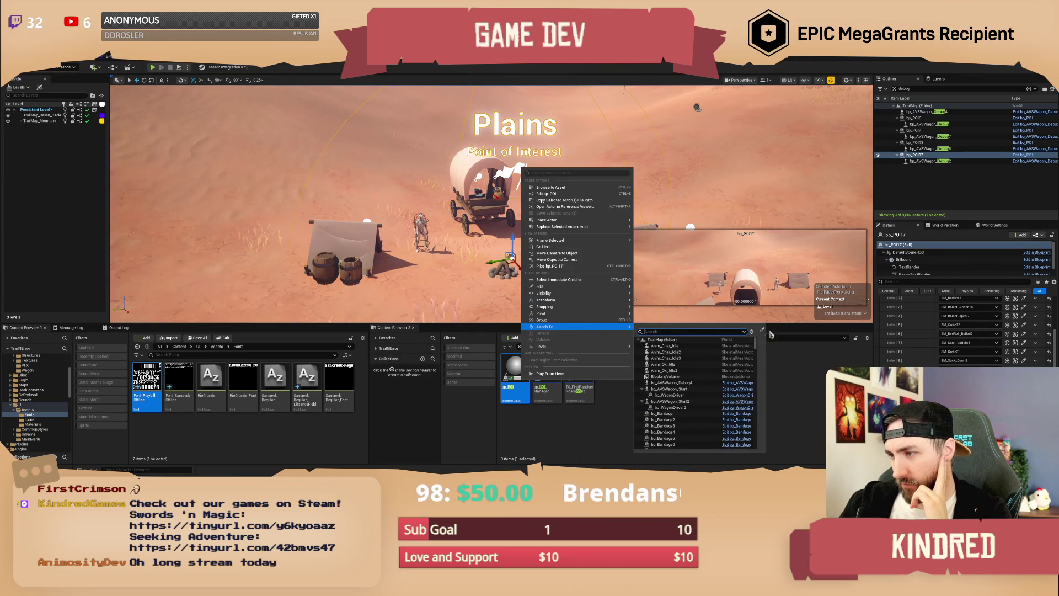
left_click(762, 332)
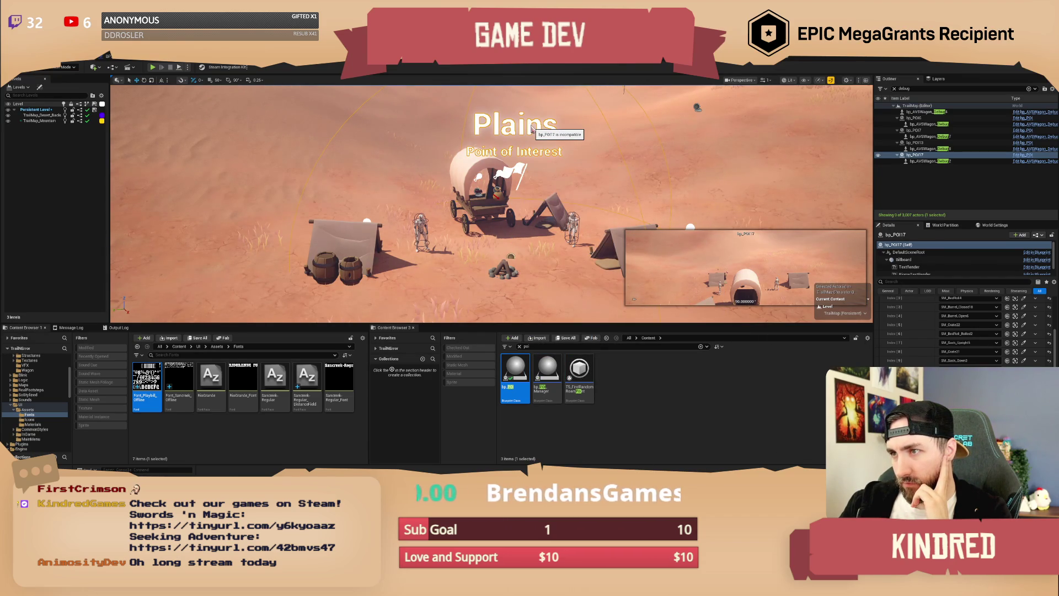
left_click(573, 218)
Select both general goods NPCs and search the Content Browser for 'trading'.
left_click(573, 223)
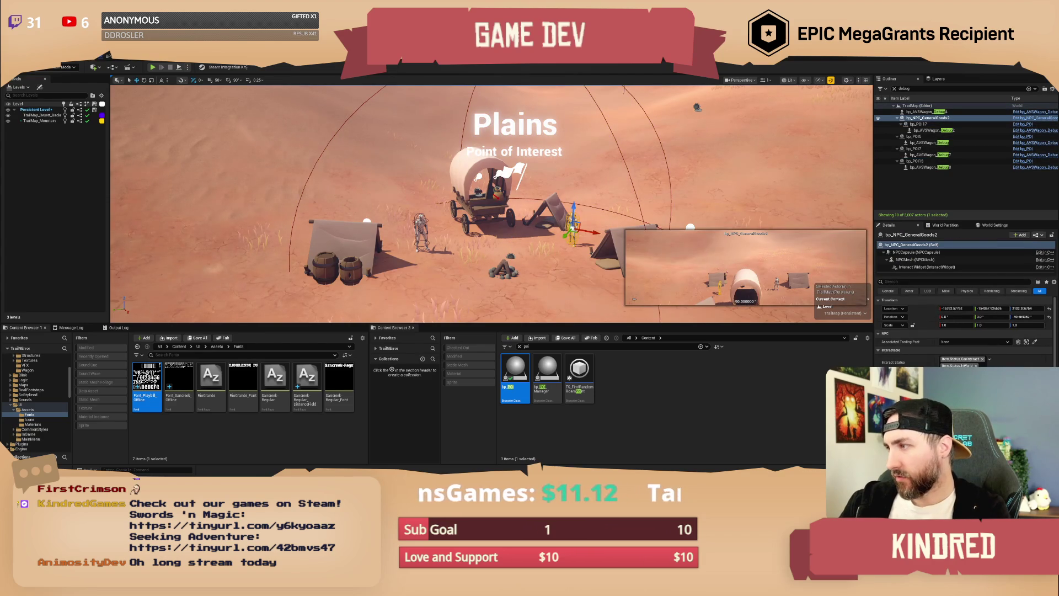
scroll(491, 204, "up", 3)
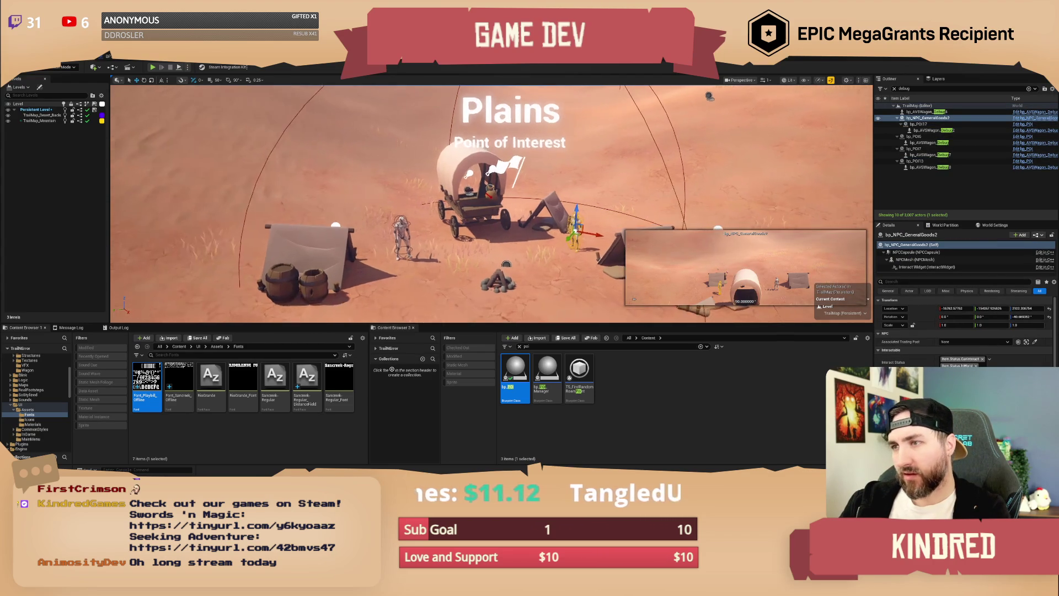
scroll(491, 204, "up", 2)
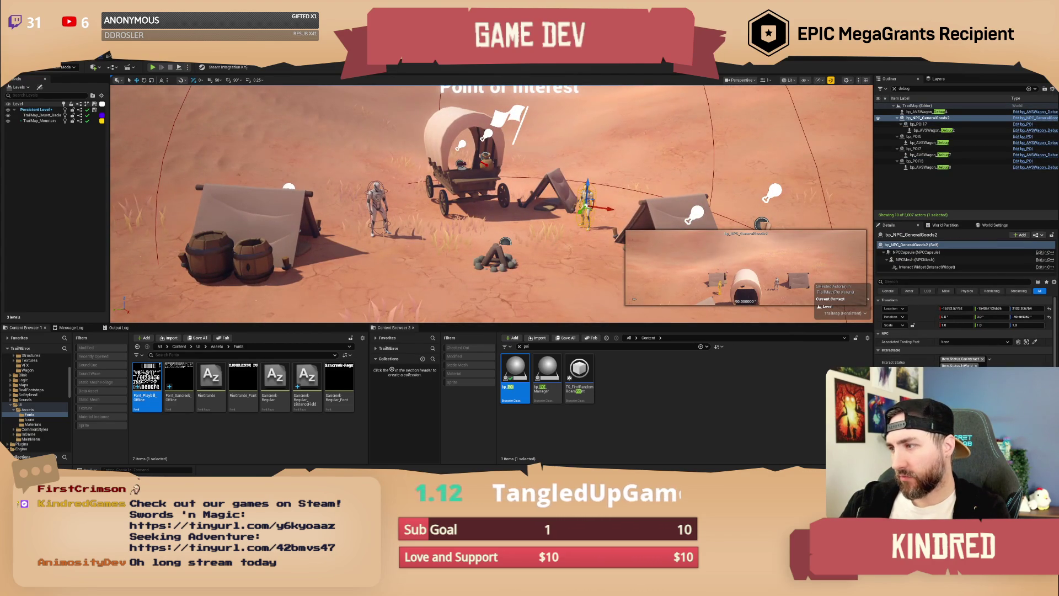
left_click(378, 199, "ctrl")
scroll(491, 204, "down", 4)
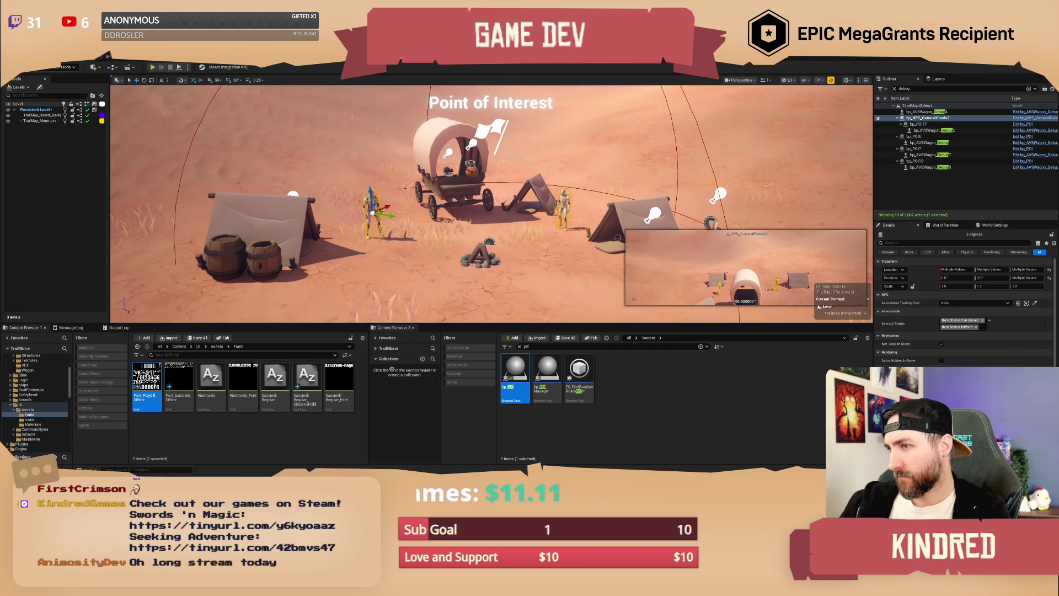
scroll(618, 238, "up", 3)
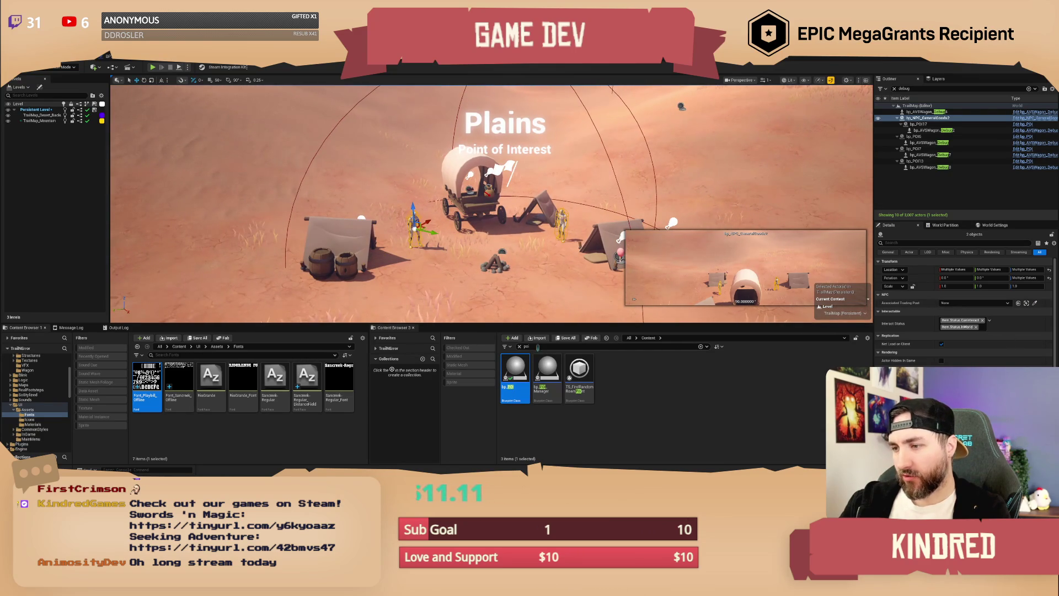
type("trading")
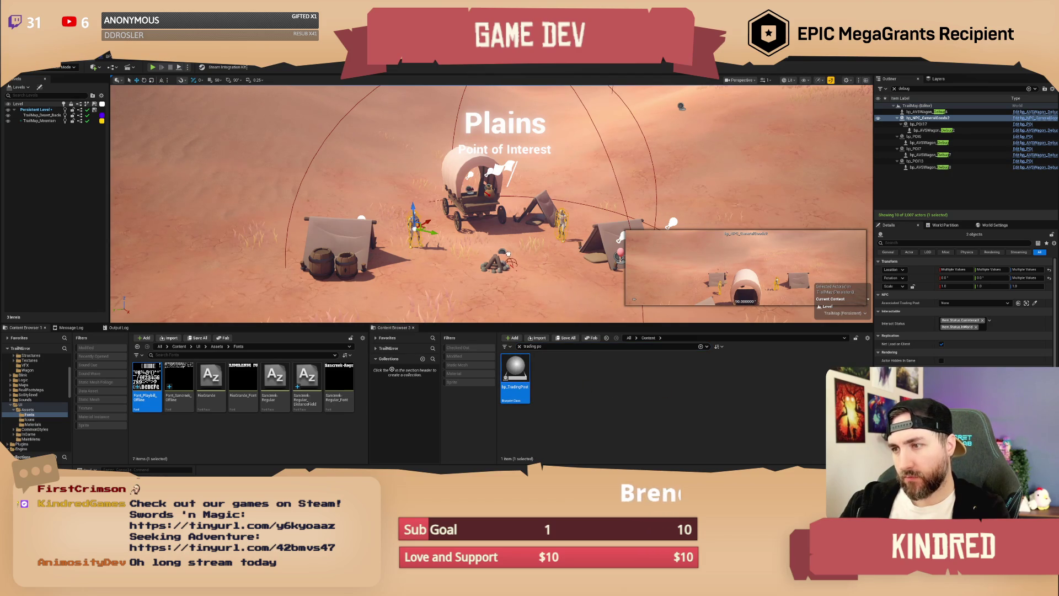
Delete the general goods NPC standing beside the wagon.
left_click(611, 361)
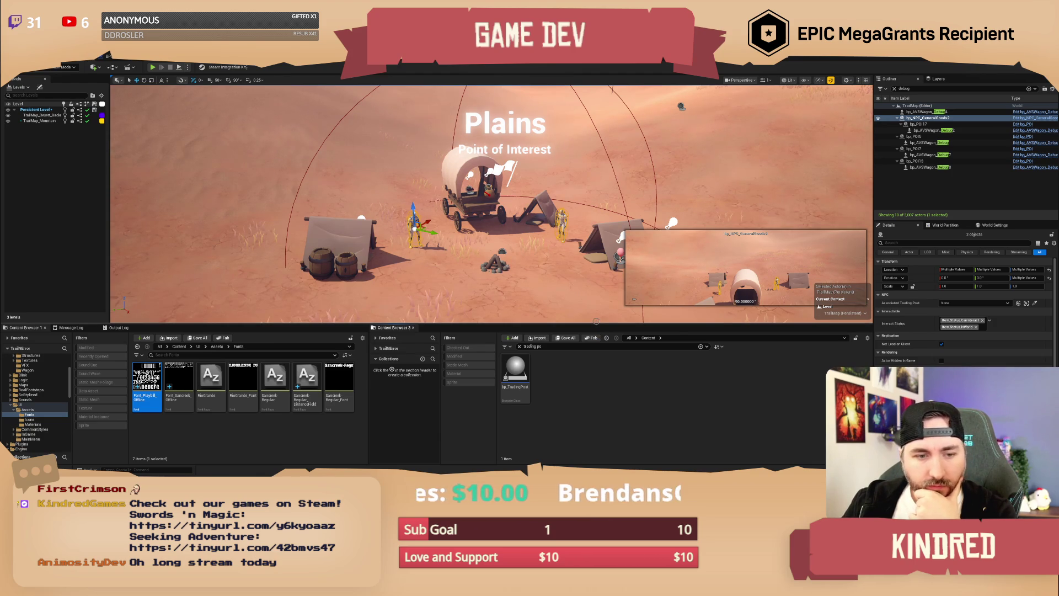
scroll(579, 226, "up", 4)
scroll(497, 204, "up", 5)
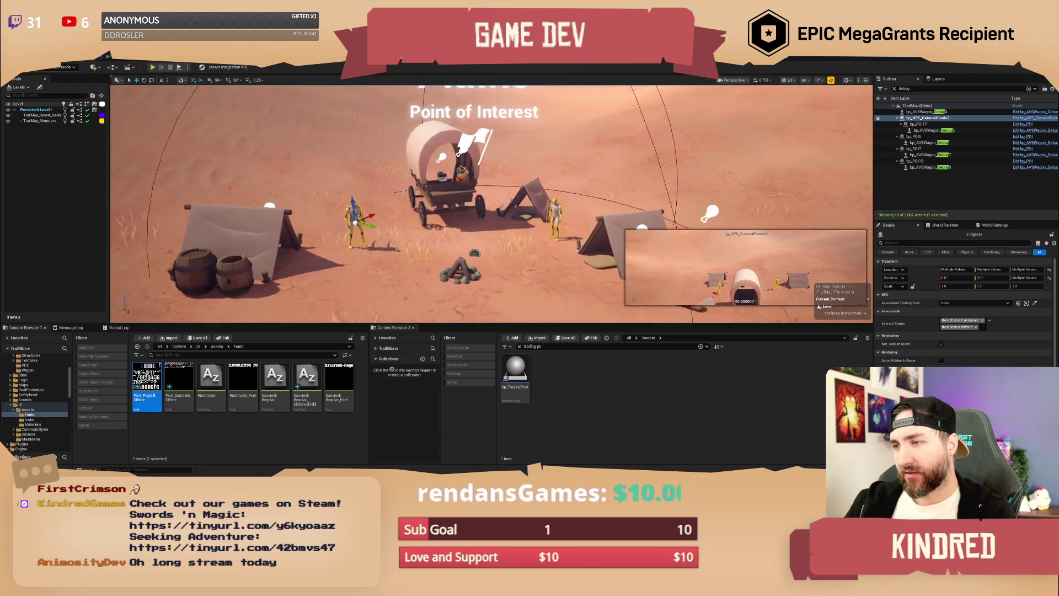
scroll(497, 204, "down", 3)
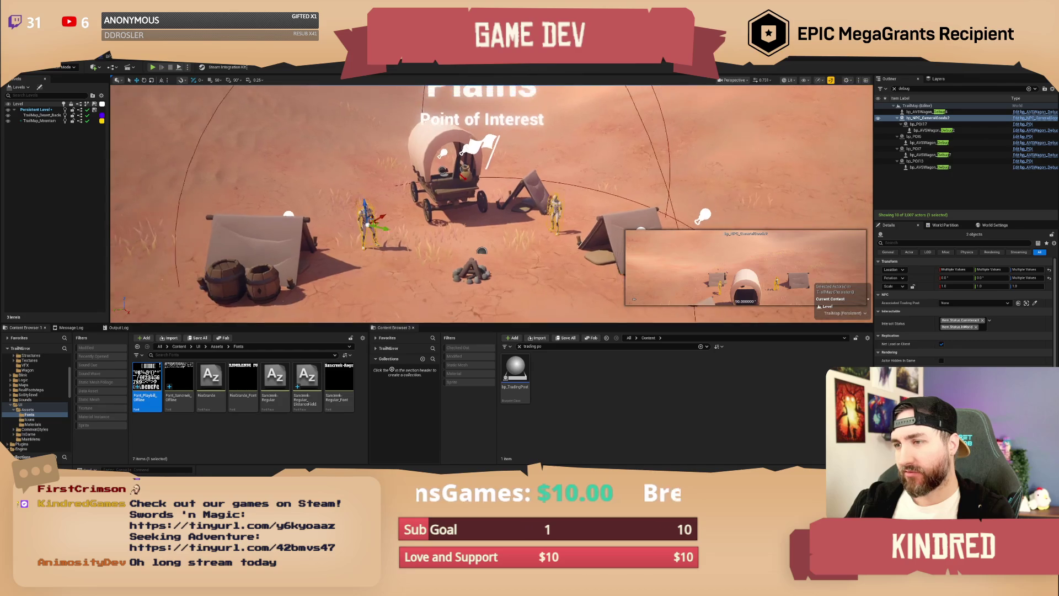
left_click(408, 235)
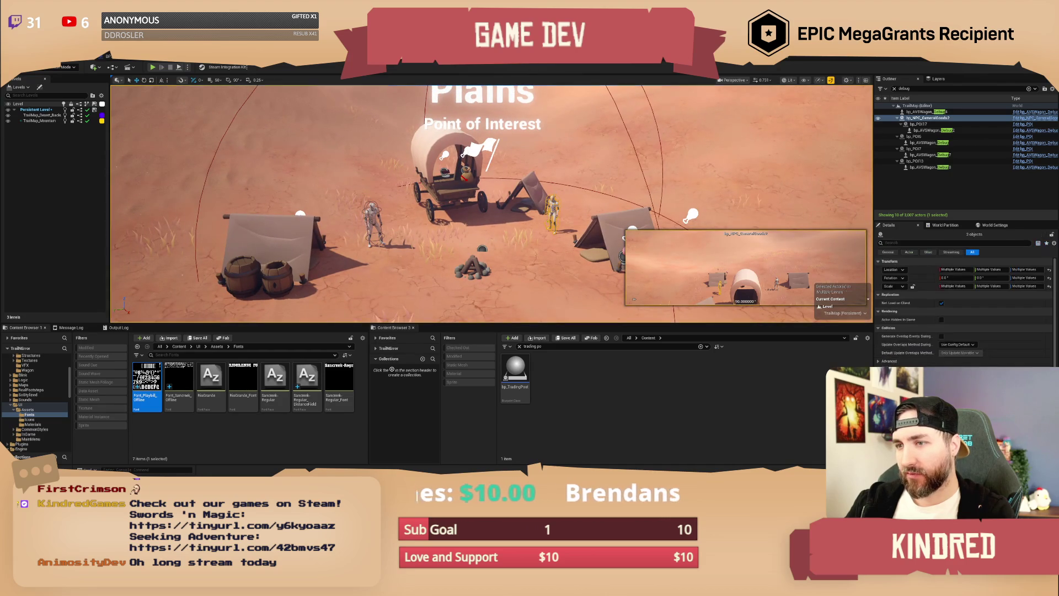
left_click(374, 221)
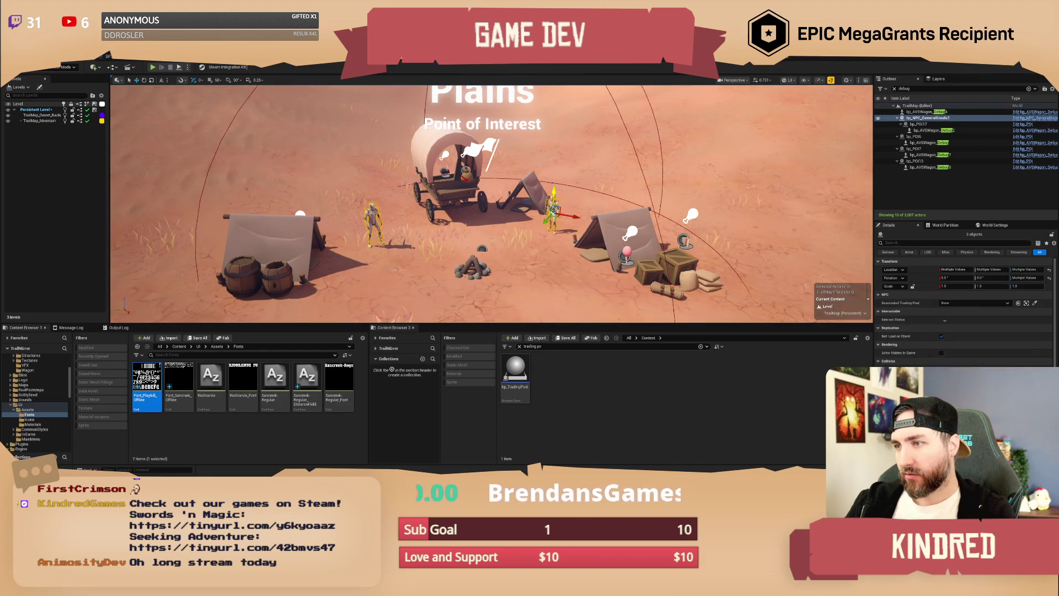
key("Delete")
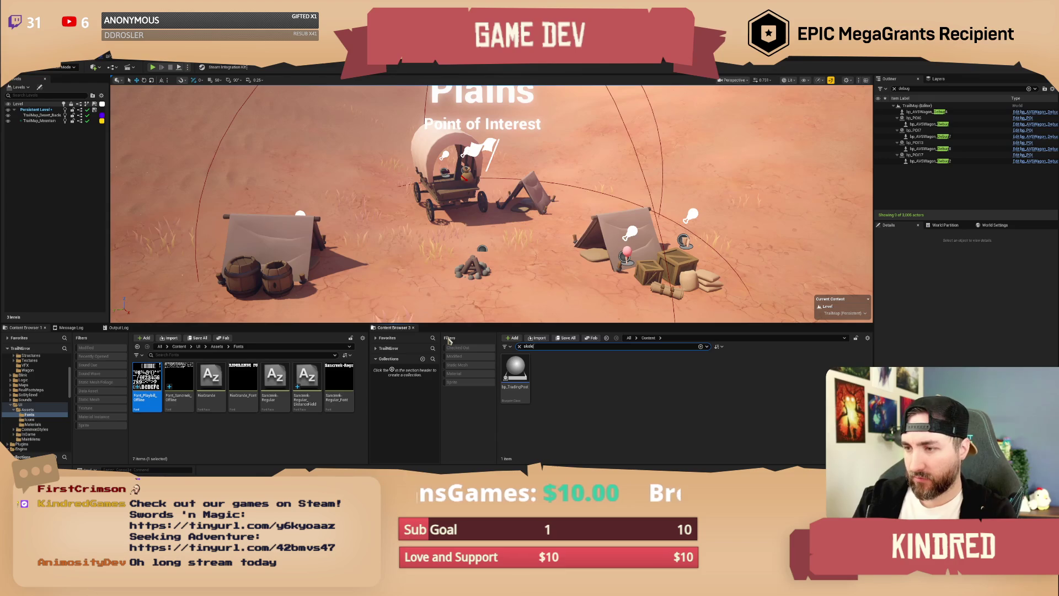
Place SK_Char_Male_Clothed with zero rotation by the left tent and SK_Char_Female_Clothed near the right tent.
type("t mal")
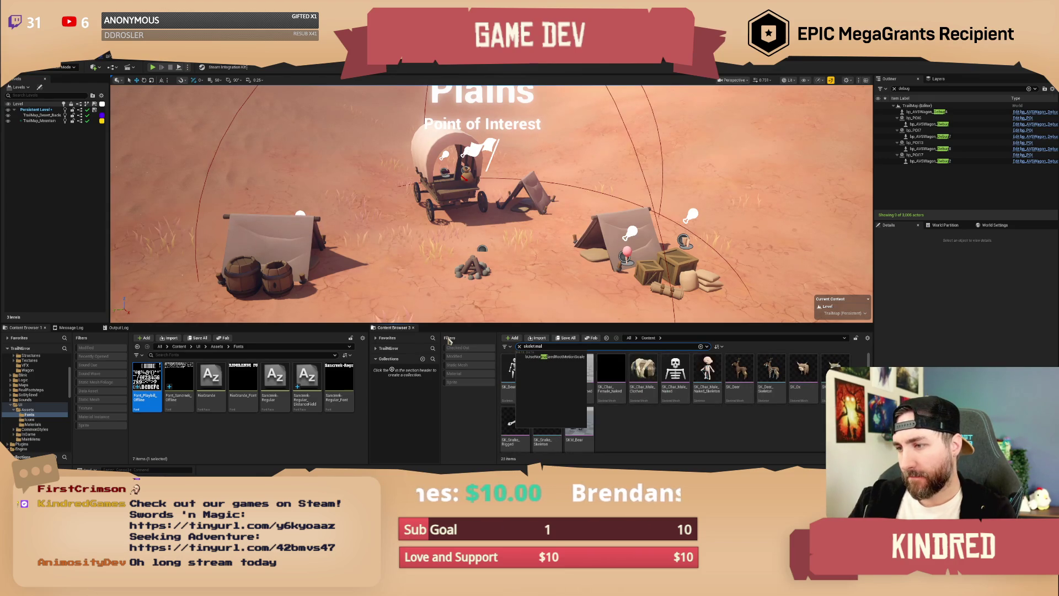
key("Return")
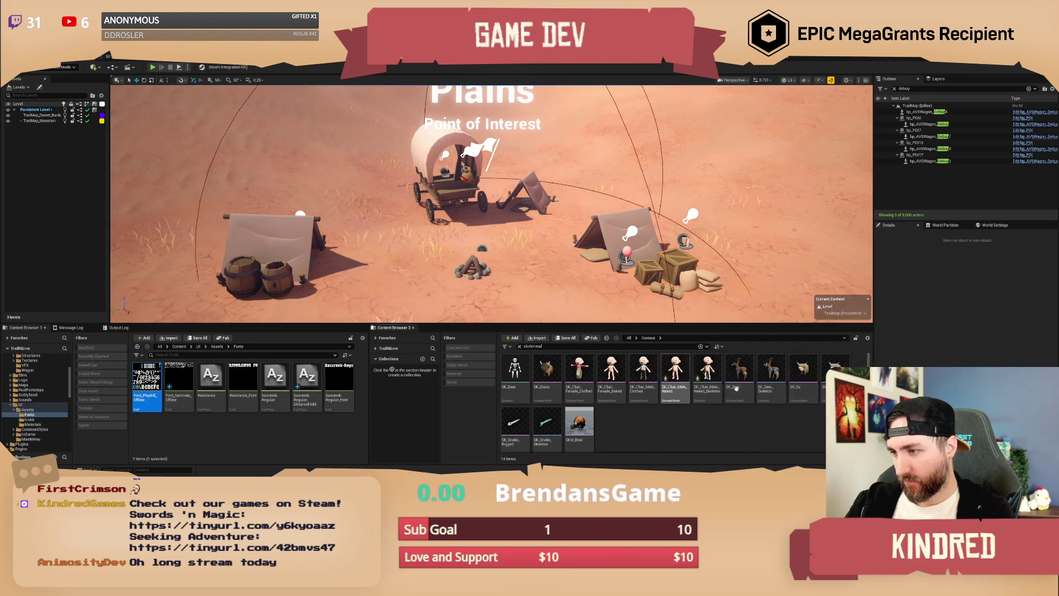
mouse_move(644, 380)
left_mouse_down()
mouse_move(480, 281)
mouse_move(405, 260)
mouse_move(417, 247)
left_mouse_up()
key("f")
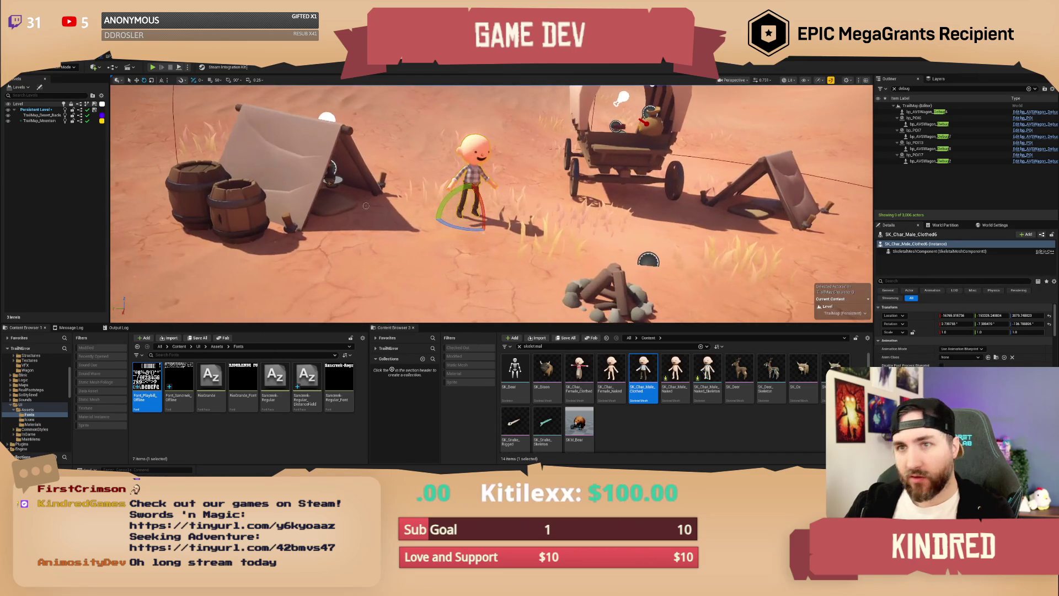
left_click(1049, 325)
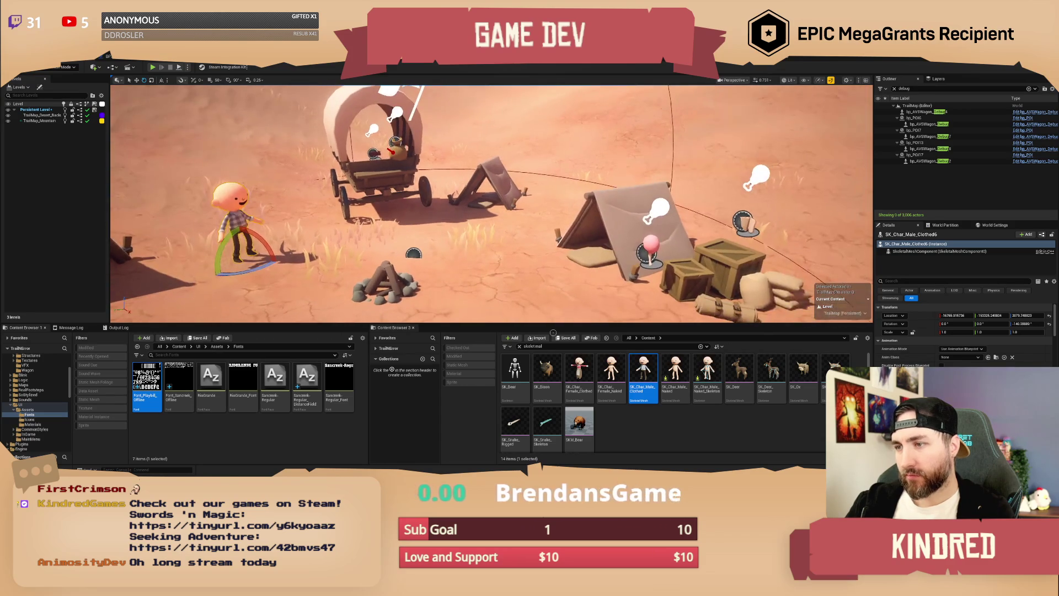
mouse_move(580, 371)
left_mouse_down()
mouse_move(537, 270)
mouse_move(560, 266)
left_mouse_up()
key("Escape")
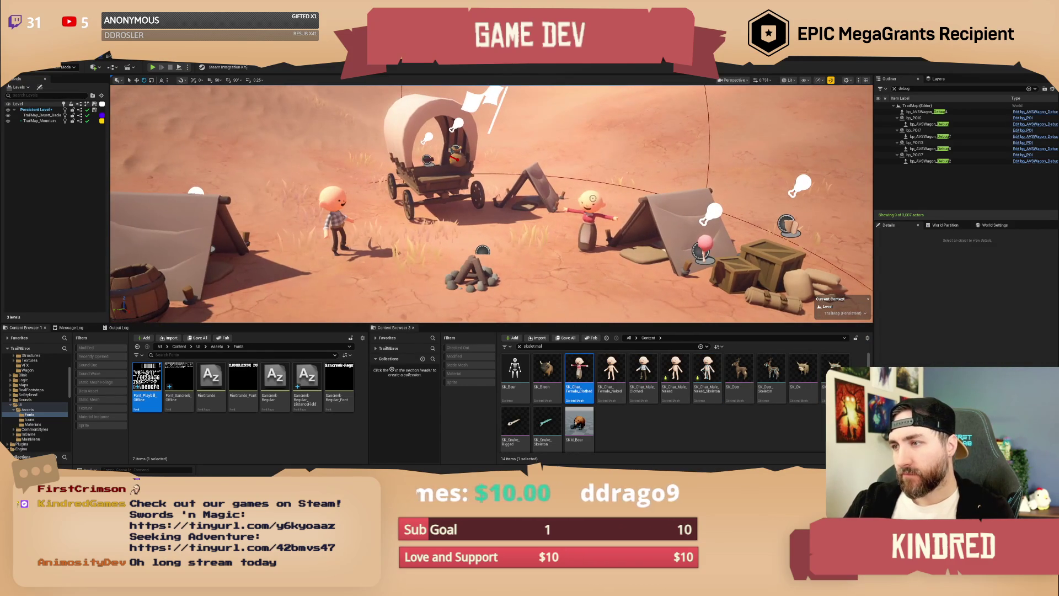
Swap the male villager's skeletal mesh for another clothed male mesh wearing overalls.
left_click(339, 224)
scroll(491, 204, "up", 5)
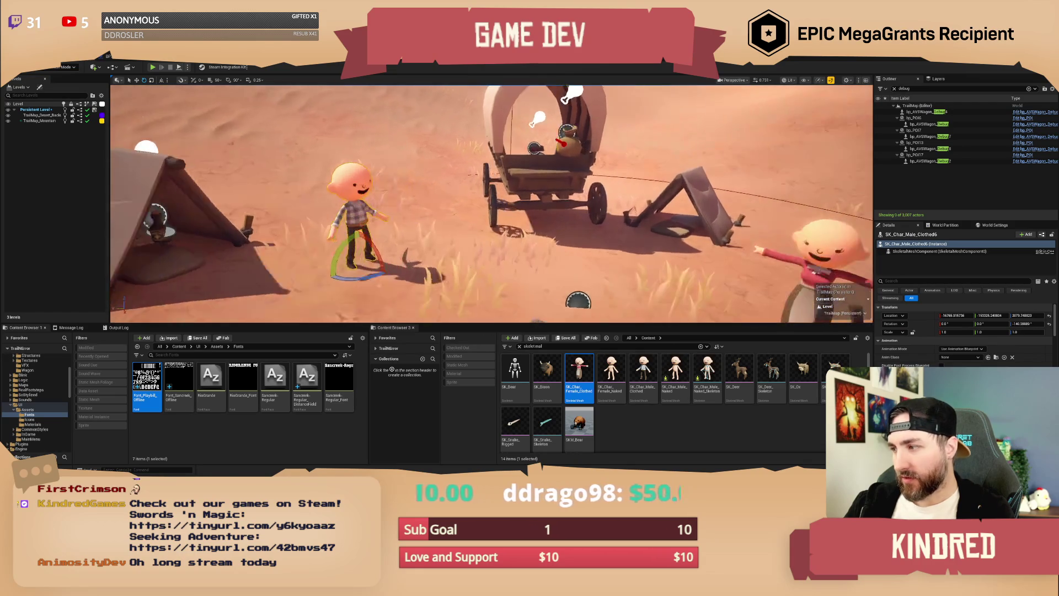
scroll(965, 331, "down", 3)
left_click(985, 342)
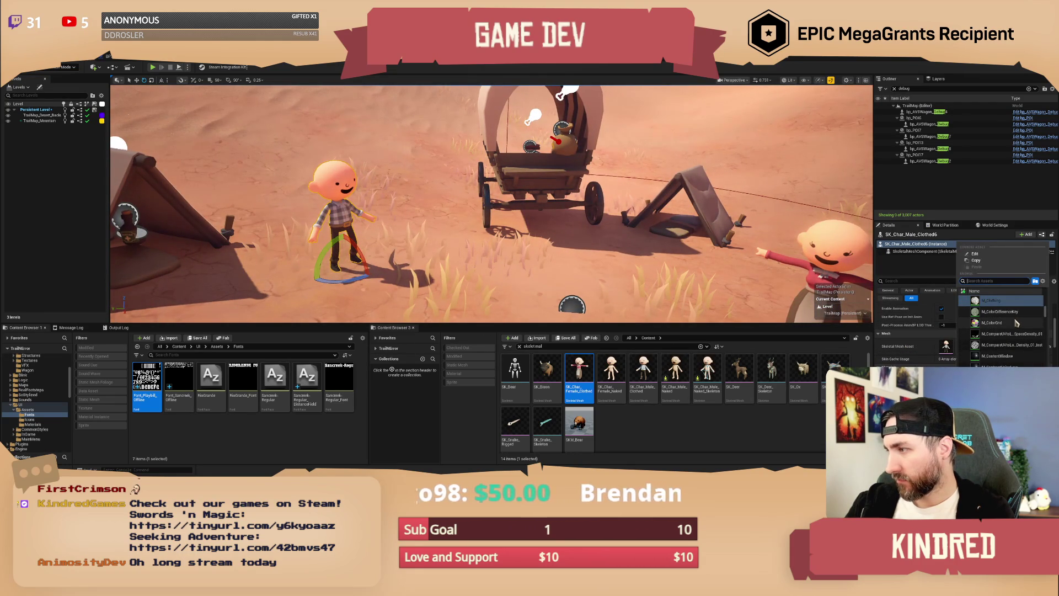
scroll(1019, 324, "up", 3)
type("clothi")
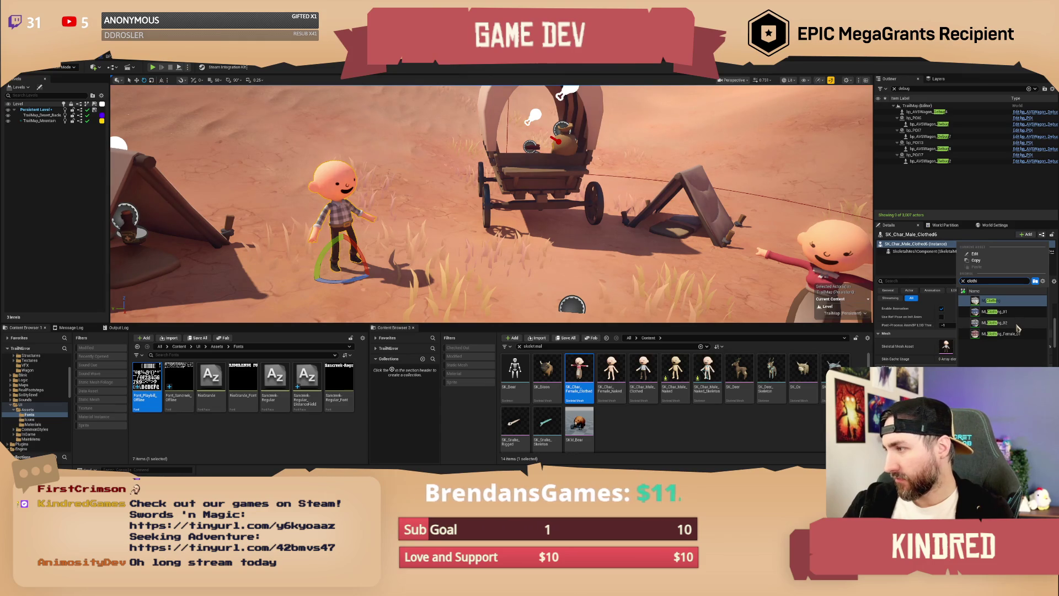
left_click(1018, 326)
key("f")
left_click_drag(491, 221, 524, 309)
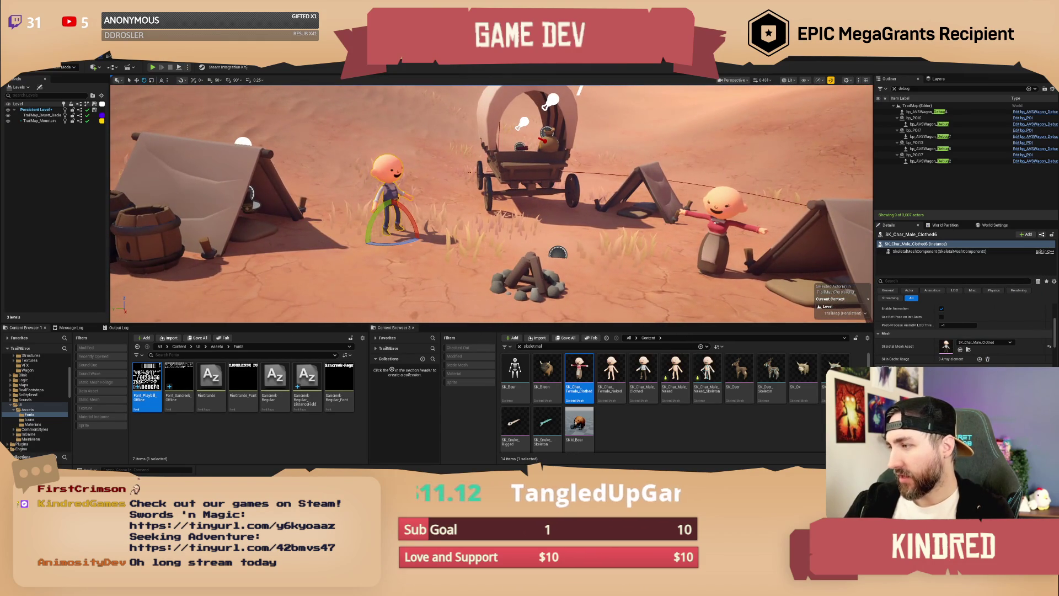
scroll(491, 205, "down", 5)
scroll(491, 204, "down", 3)
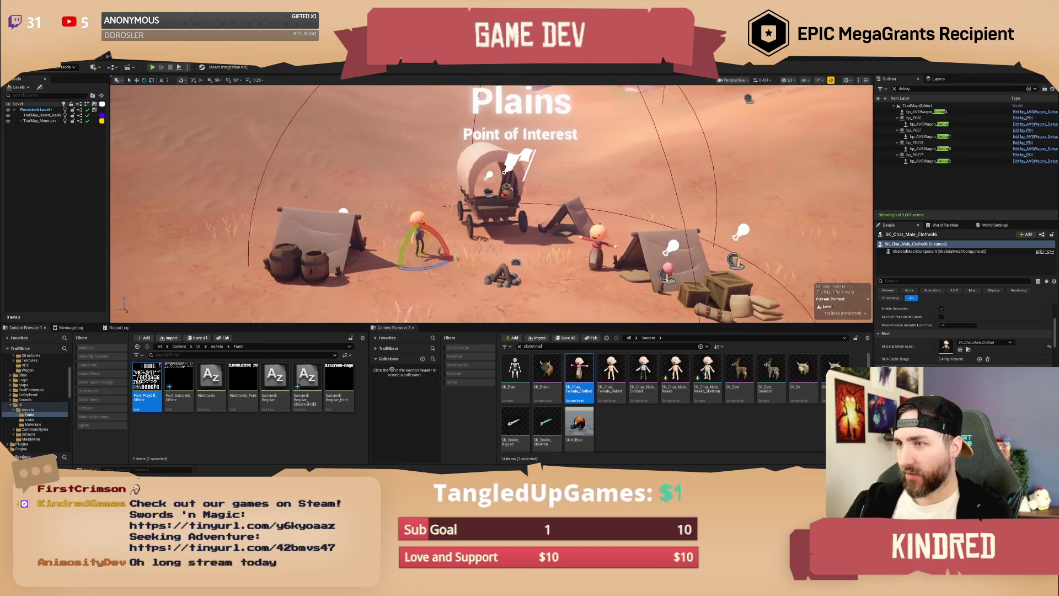
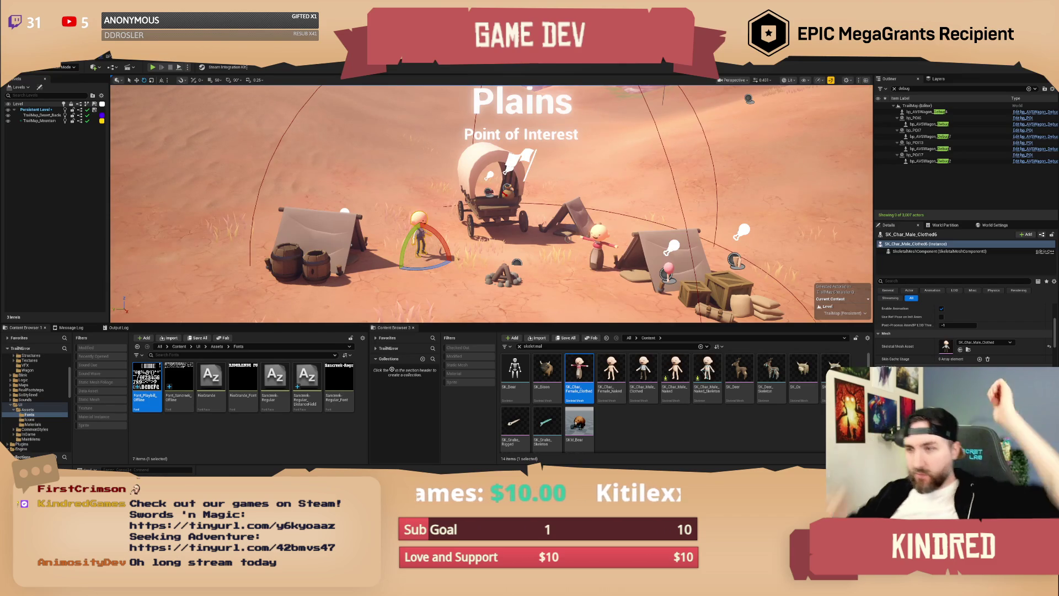
Frame the bald character and locate SM_Beard in its ClothingAccessories folder.
scroll(568, 238, "up", 1)
key("f")
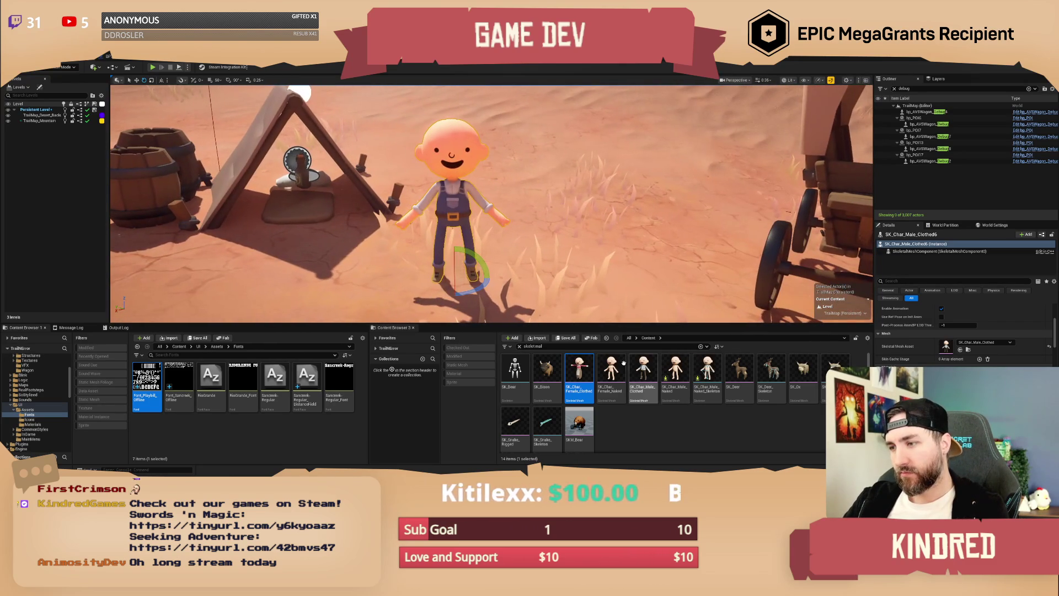
type("bear")
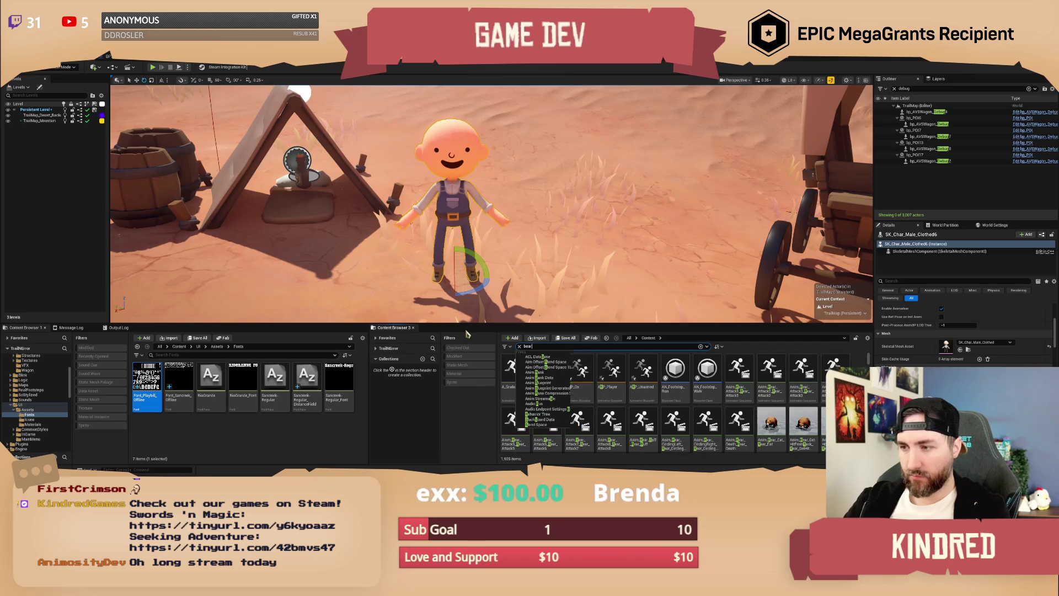
type("d")
right_click(525, 373)
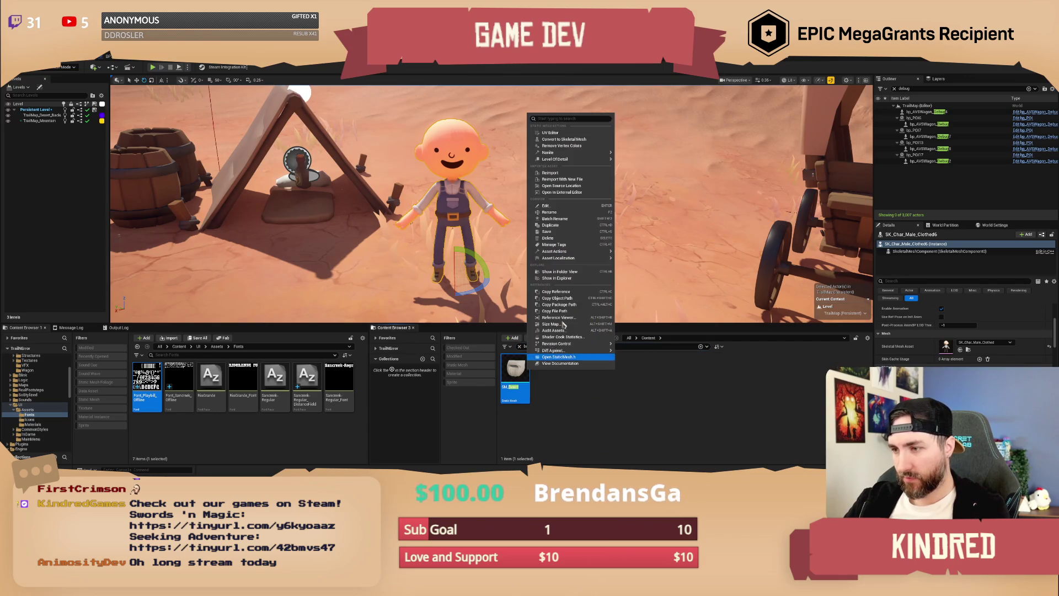
left_click(560, 271)
Place SM_Beard and SM_Hair_Male_03 beside the character's feet and select both.
mouse_move(522, 360)
left_mouse_down()
mouse_move(516, 287)
mouse_move(528, 279)
mouse_move(528, 245)
left_mouse_up()
left_click_drag(643, 368, 586, 260)
left_click(527, 245, "ctrl")
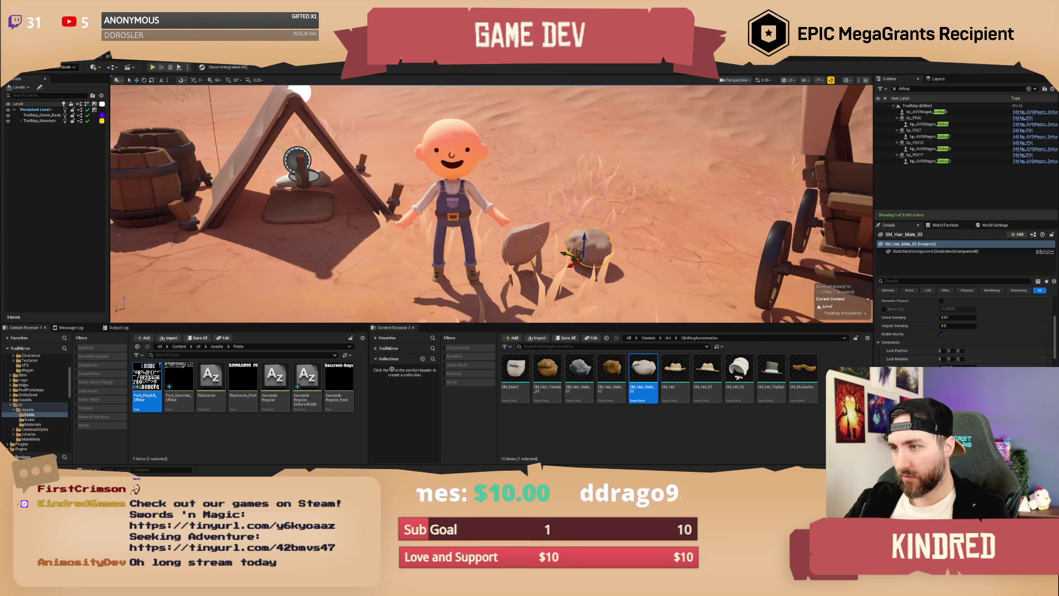
Set the selected beard and hair meshes' Mobility to Movable.
right_click(591, 239)
mouse_move(667, 383)
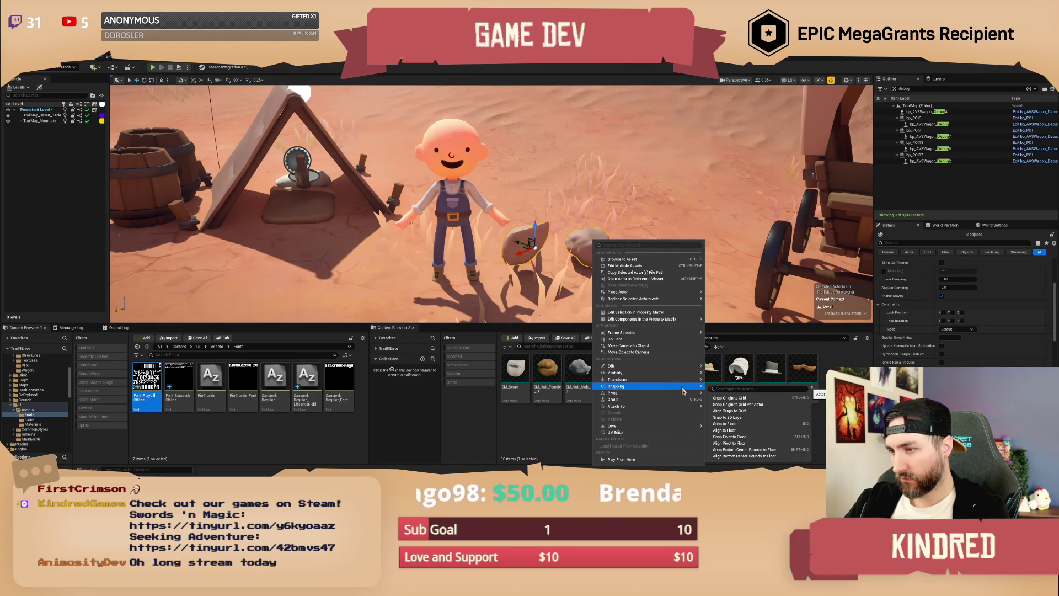
mouse_move(684, 367)
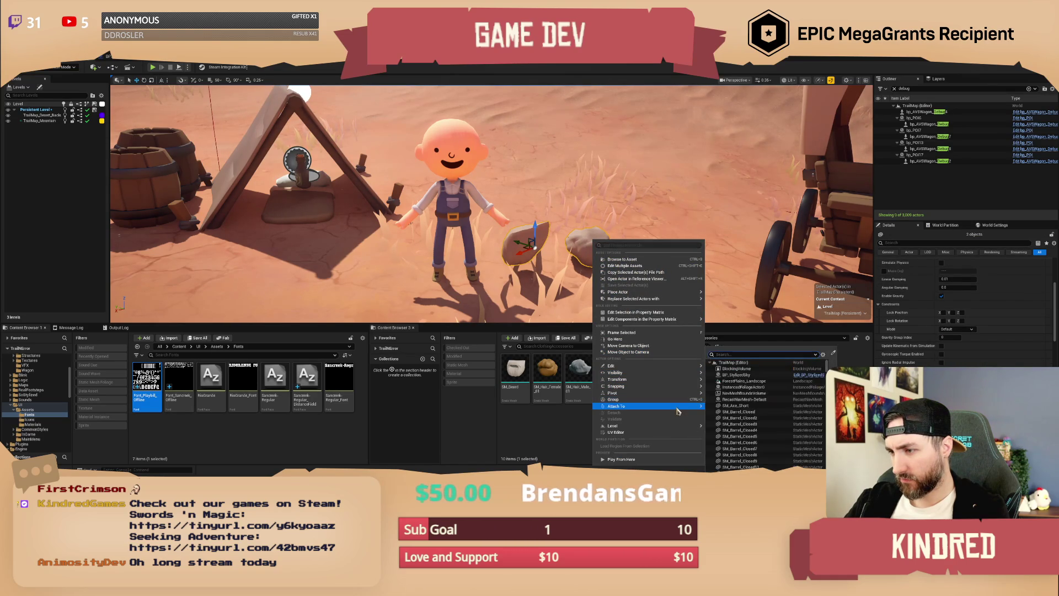
left_click(834, 355)
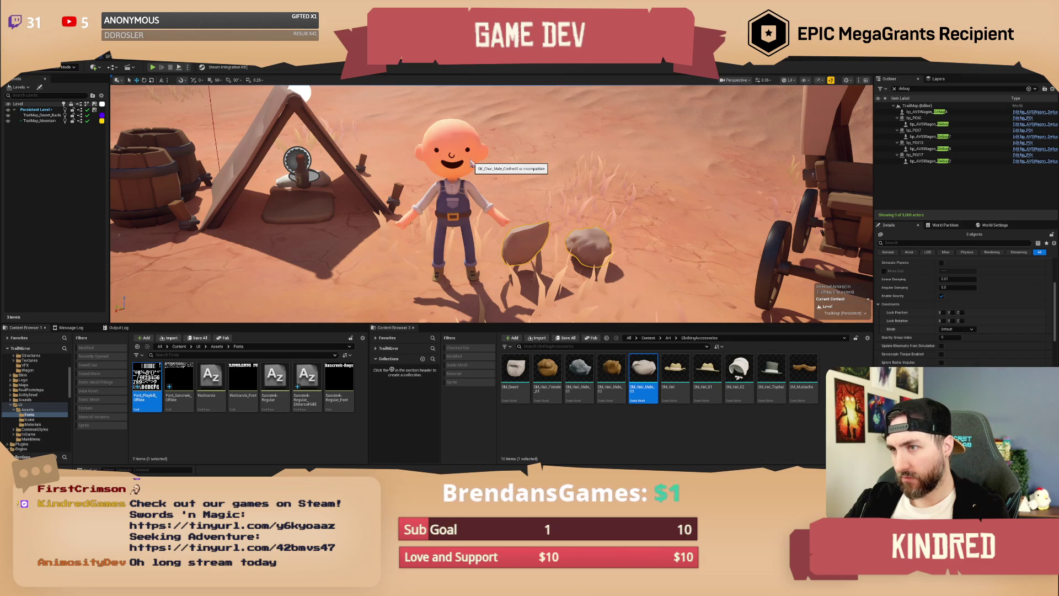
scroll(988, 296, "up", 3)
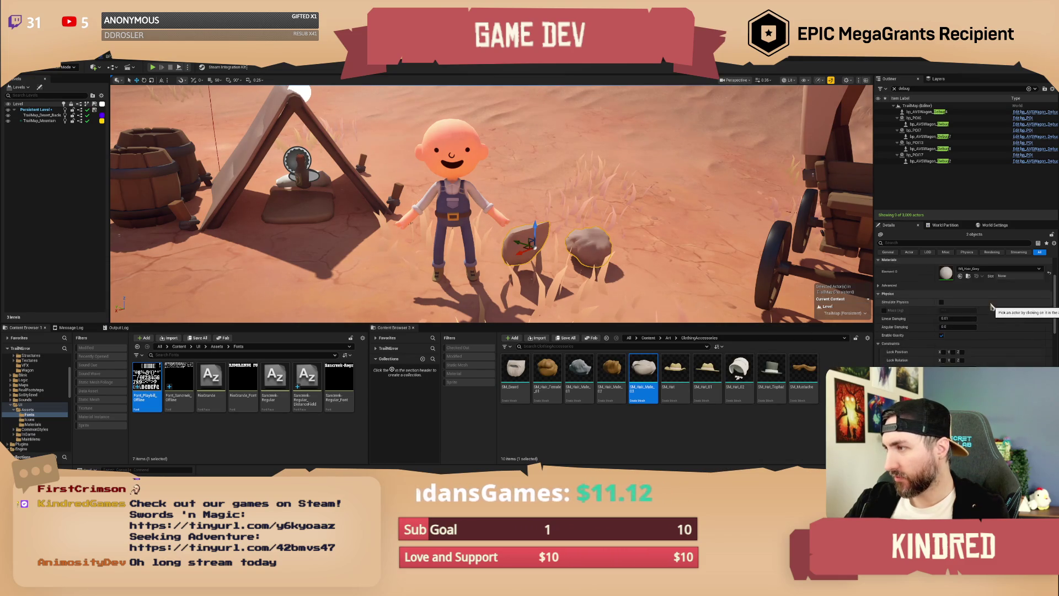
scroll(988, 297, "up", 1)
left_click(991, 295)
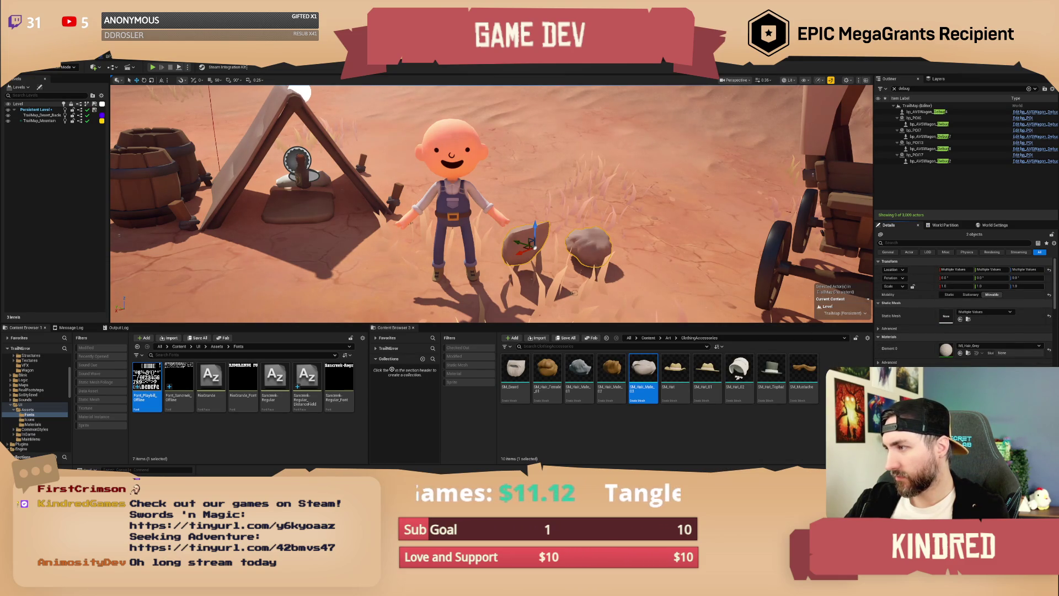
Attach both meshes to a bone on the bald character.
right_click(575, 250)
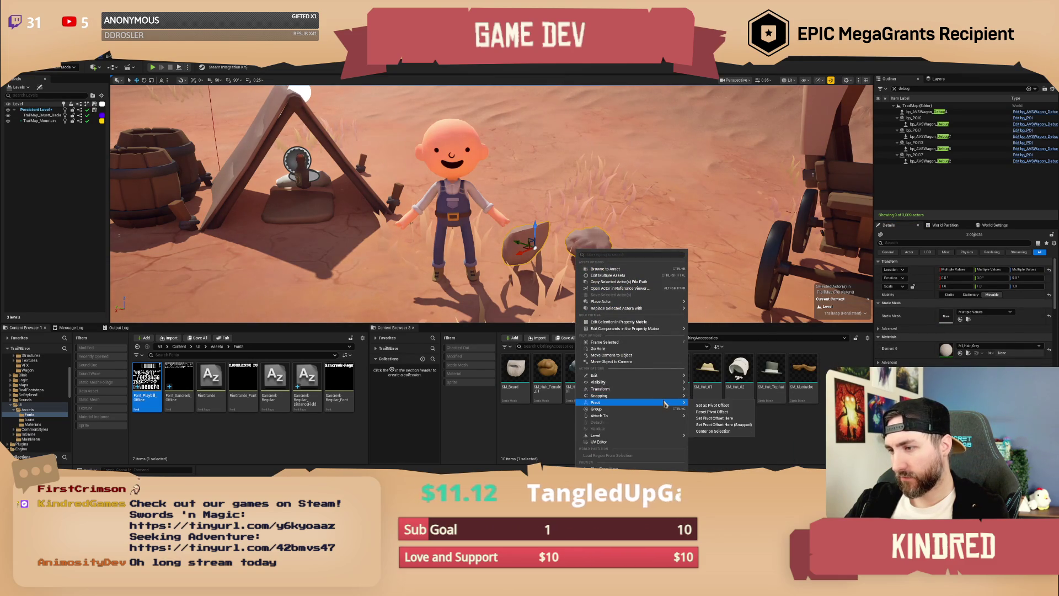
mouse_move(677, 418)
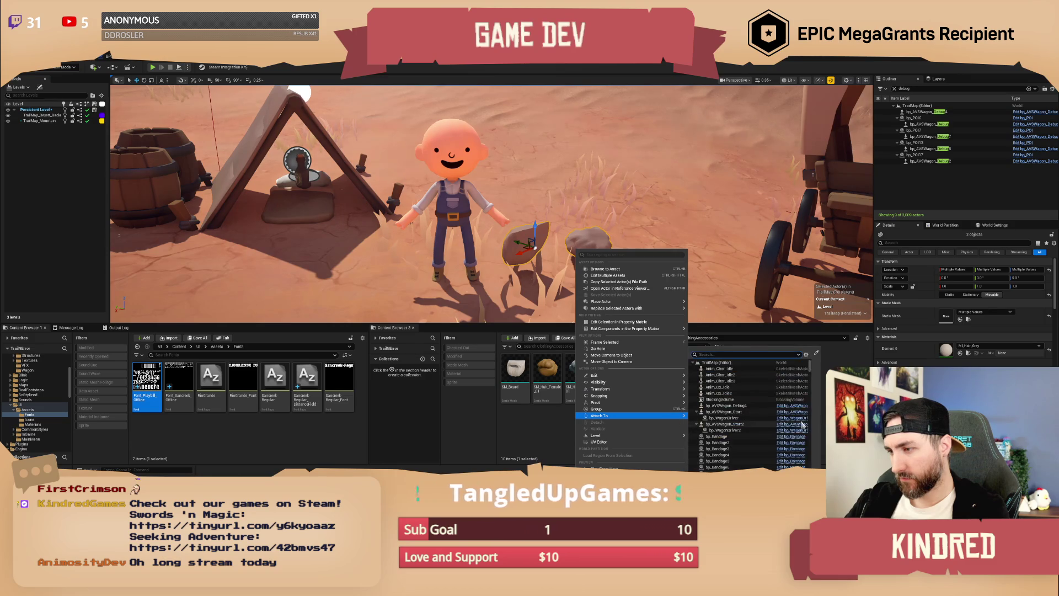
left_click(818, 354)
left_click(469, 160)
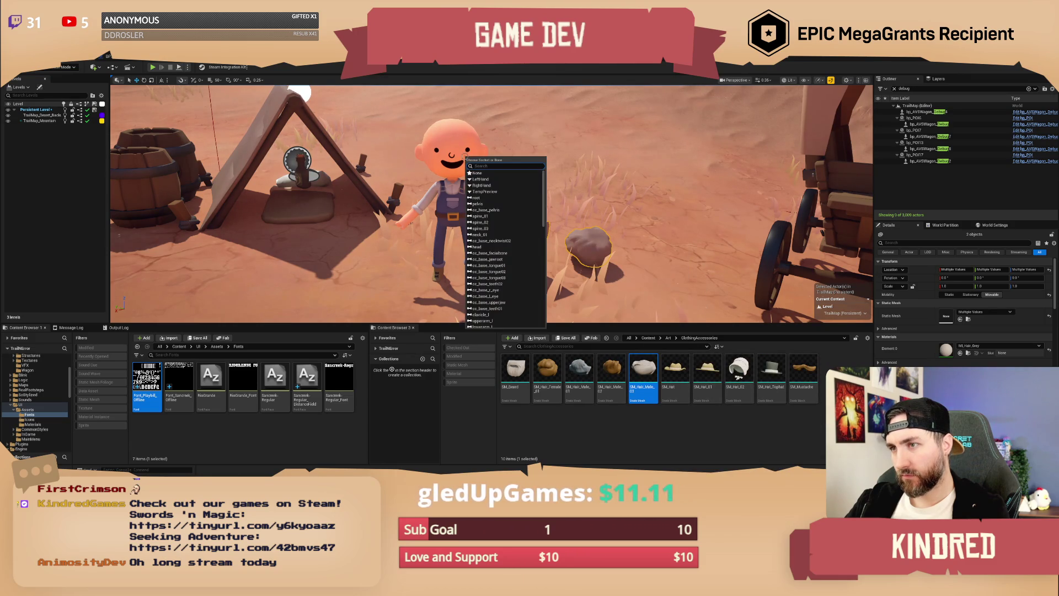
left_click(490, 249)
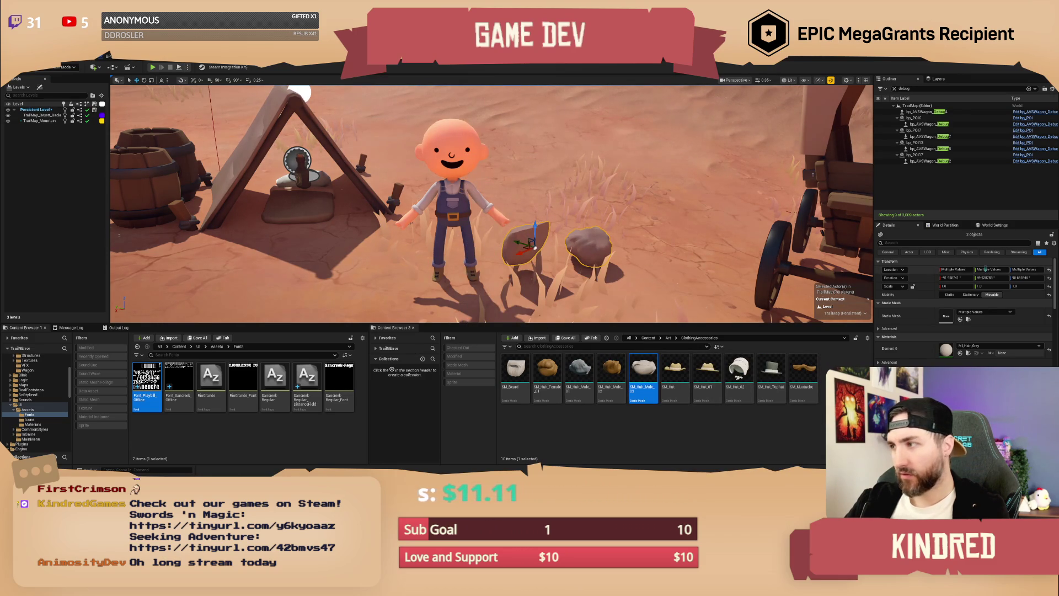
Reset the hair's location and rotation, then try 90° on X, Y and Z.
left_click(1049, 271)
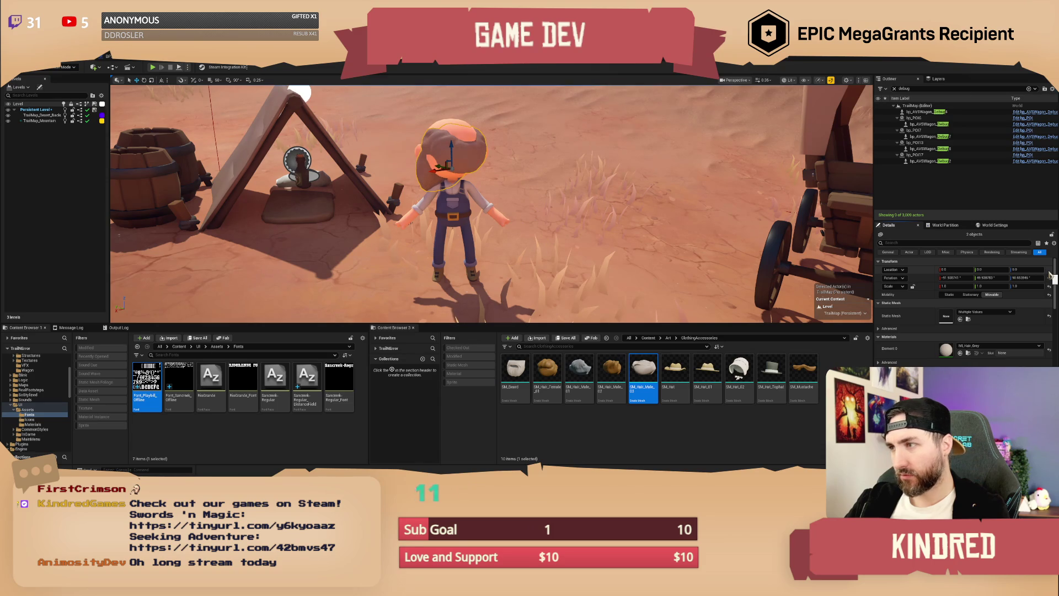
left_click(1050, 280)
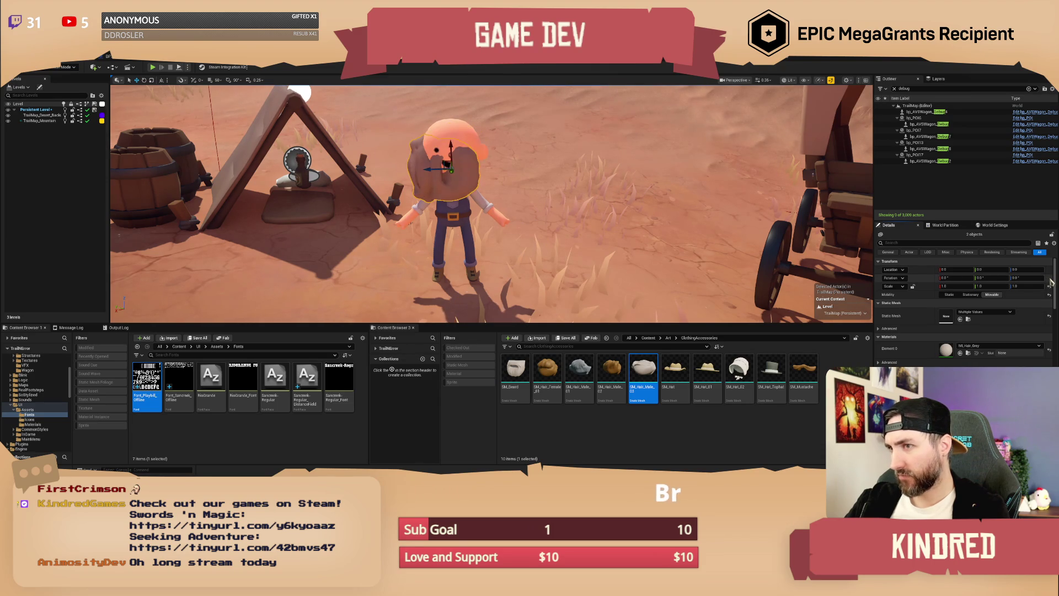
left_click(948, 279)
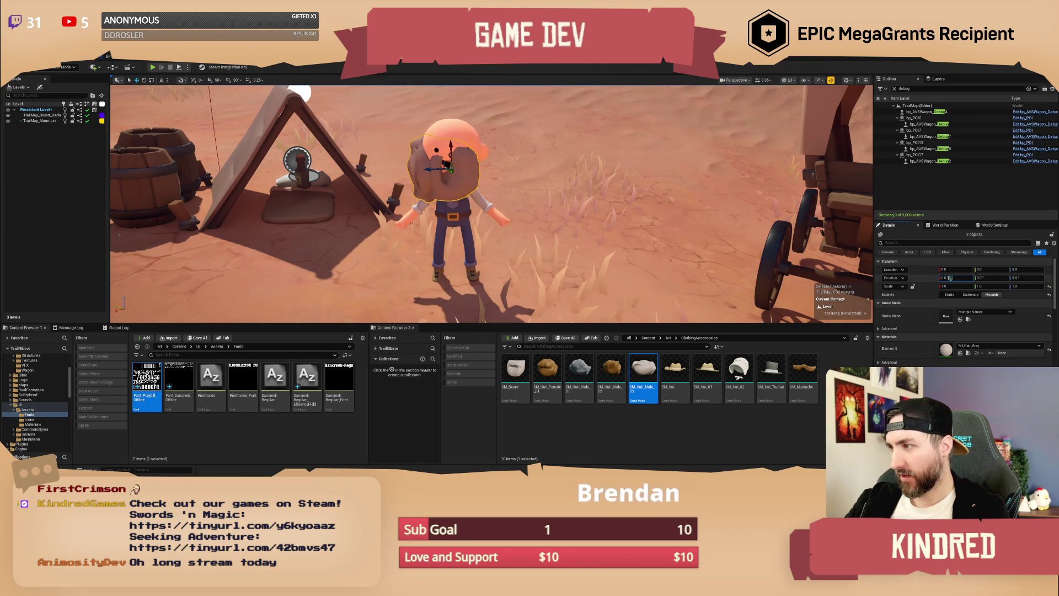
type("90")
key("Return")
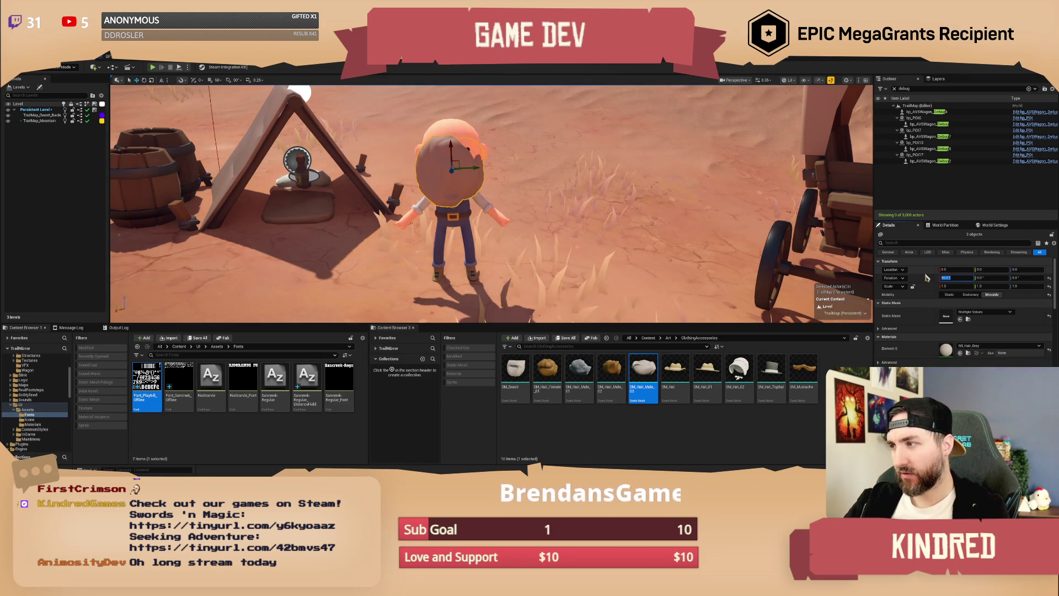
key("Tab")
type("90")
key("Tab")
key("Return")
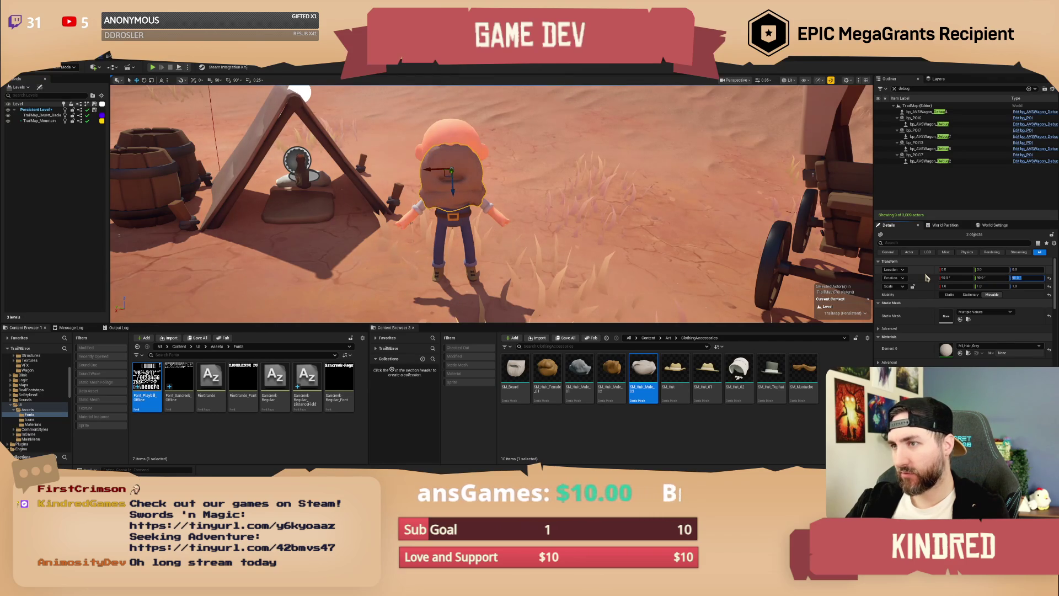
From the side, try hair rotations of Z 270, Y 180, then Y 90 and Z 90.
left_click_drag(497, 220, 634, 227)
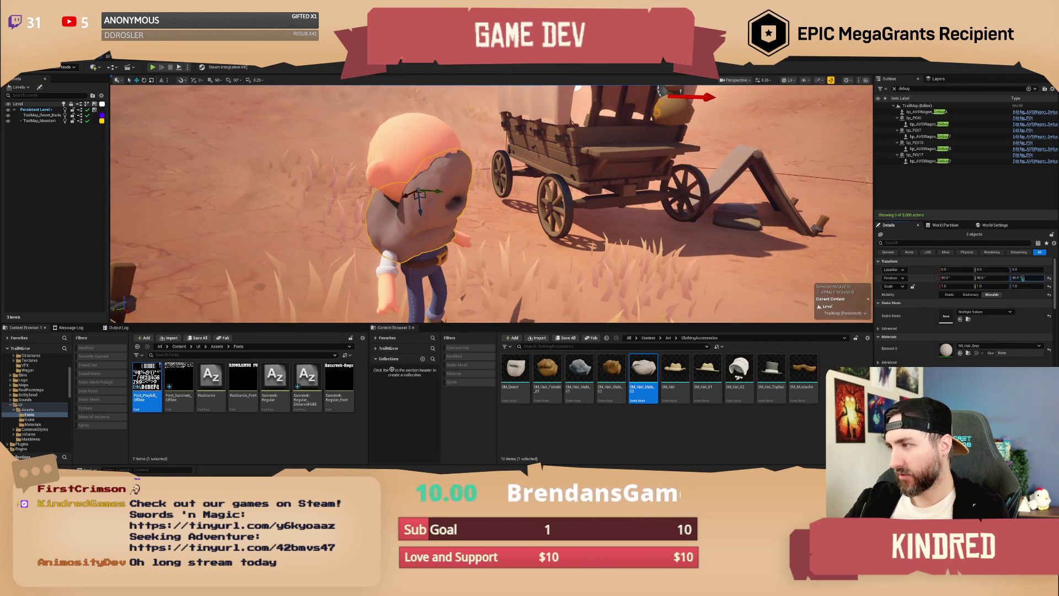
type("70")
key("Return")
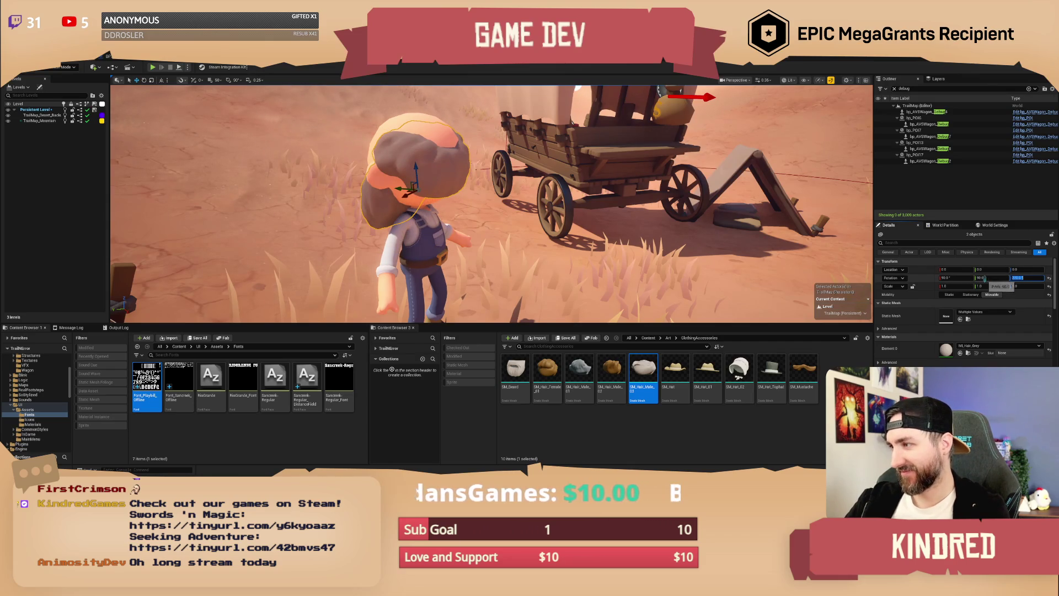
left_click(982, 278)
key("shift+Tab")
key("Tab")
key("Return")
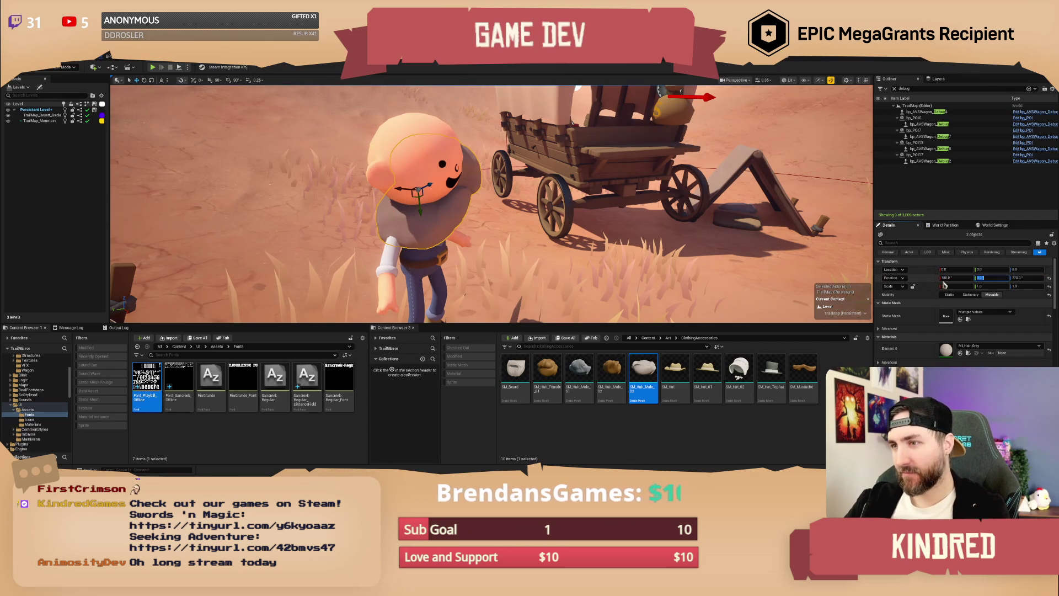
type("180")
key("Return")
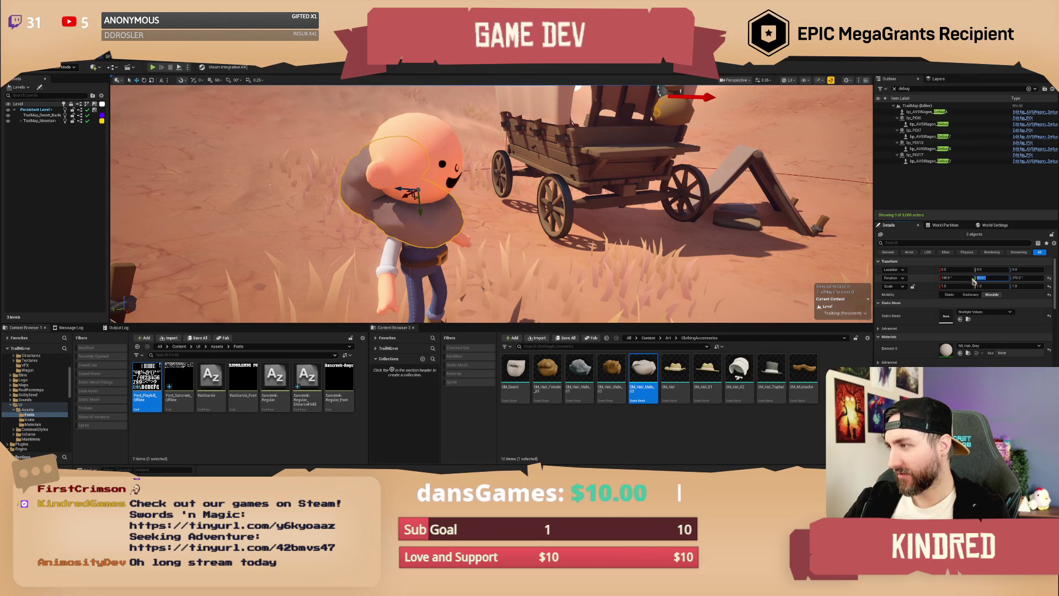
type("90")
key("Tab")
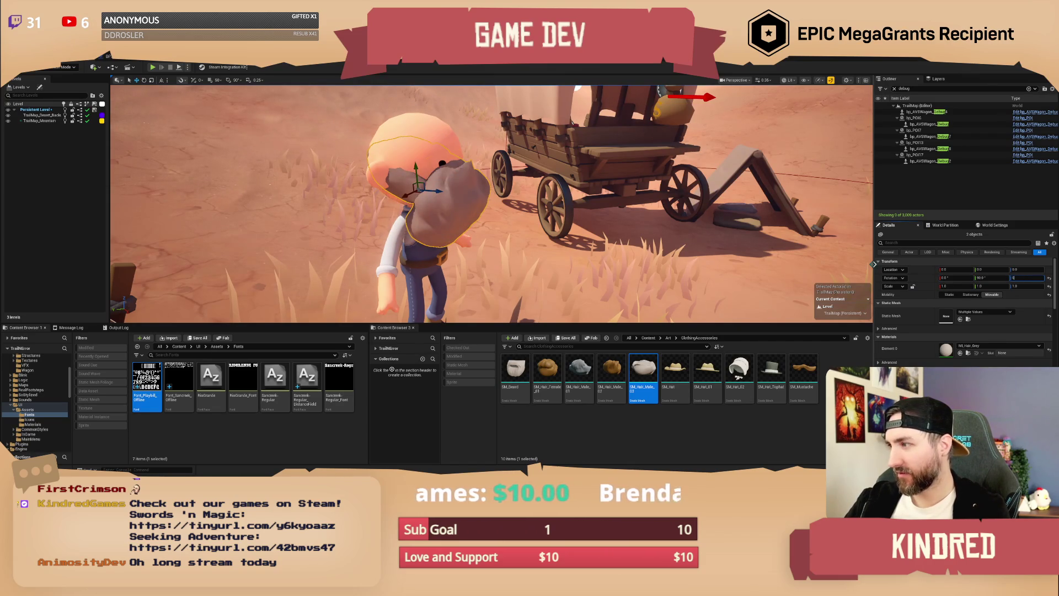
type("90")
key("Return")
From behind, try hair rotations of X 180, Y 180, then Y 90 and Z 180.
left_click_drag(496, 220, 358, 220)
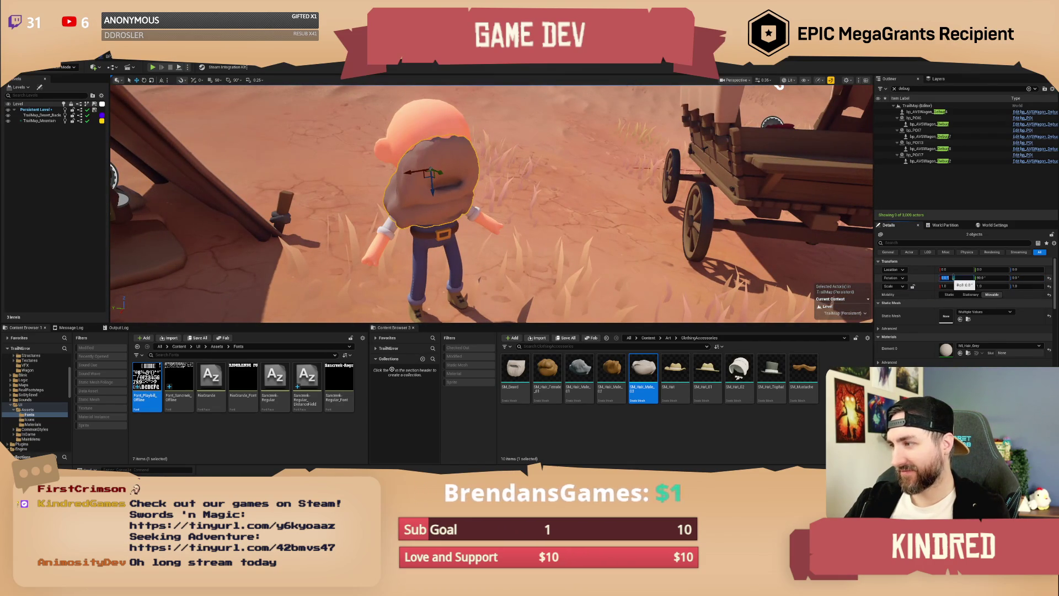
type("180")
key("Return")
key("Tab")
type("180")
key("Return")
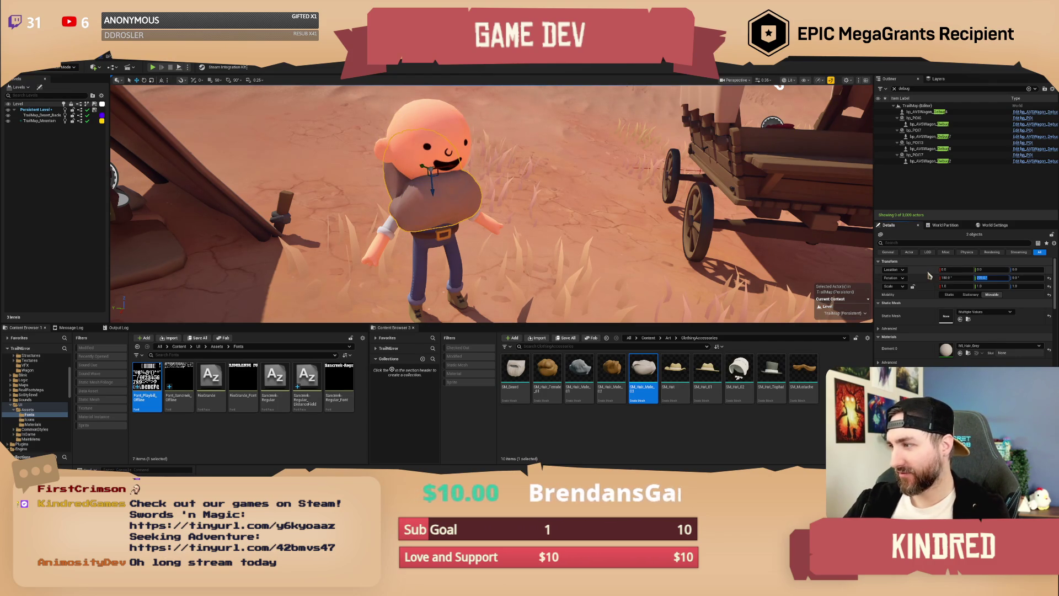
type("90")
key("Tab")
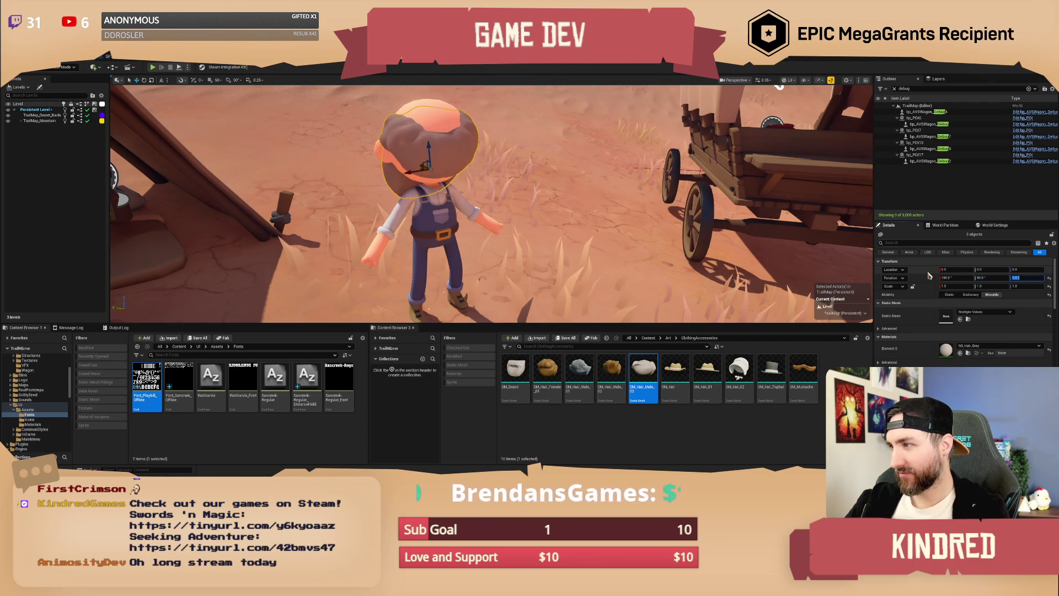
key("Return")
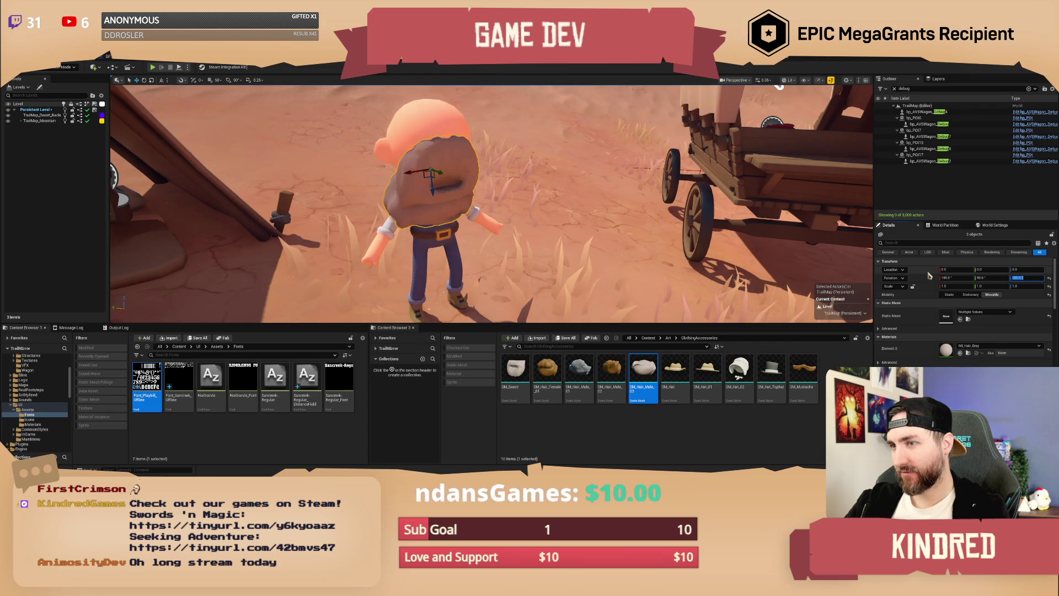
Zero the hair's X and Y rotation to seat it upright on the head.
left_click(986, 278)
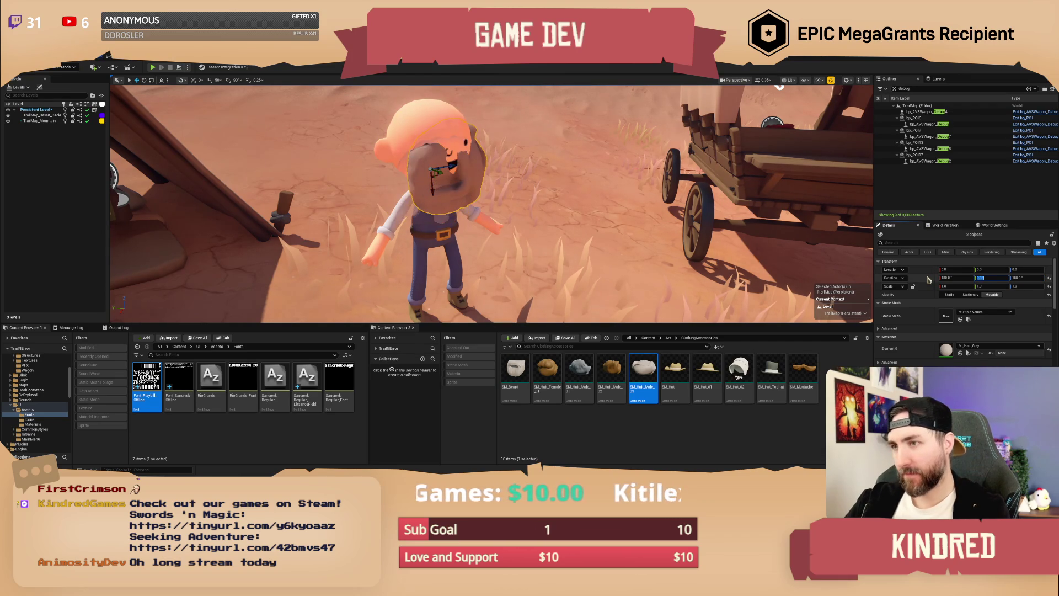
type("0")
key("shift+Tab")
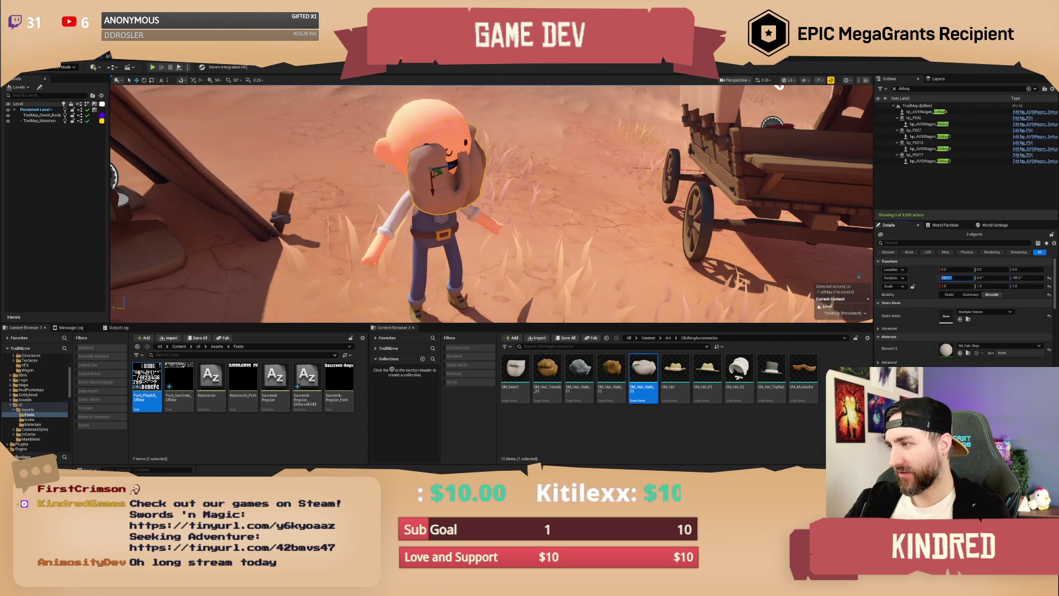
type("0")
key("Return")
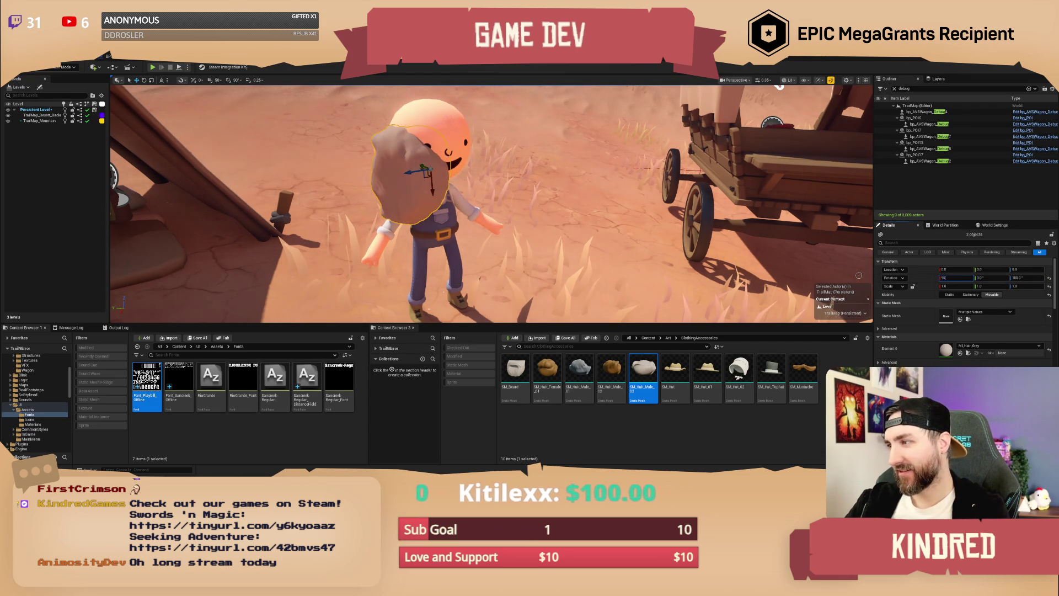
key("Return")
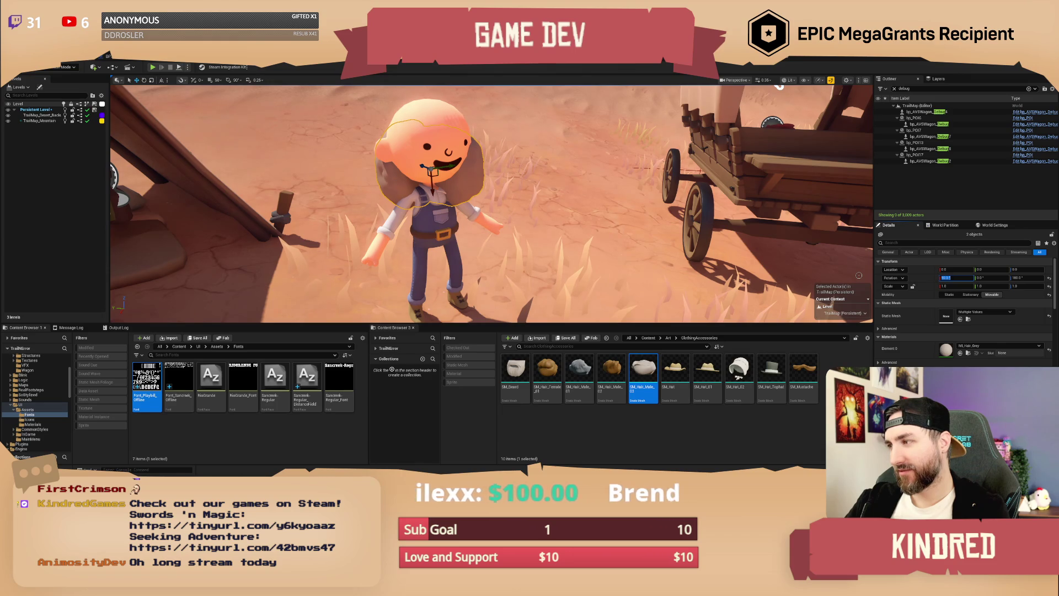
type("0")
key("Tab")
key("Return")
left_click_drag(847, 259, 690, 264)
Spin the hair with the rotate gizmo, set its Y rotation to -90, and frame the head.
key("e")
mouse_move(479, 205)
left_mouse_down()
mouse_move(436, 211)
mouse_move(717, 218)
left_mouse_up()
left_click(979, 278)
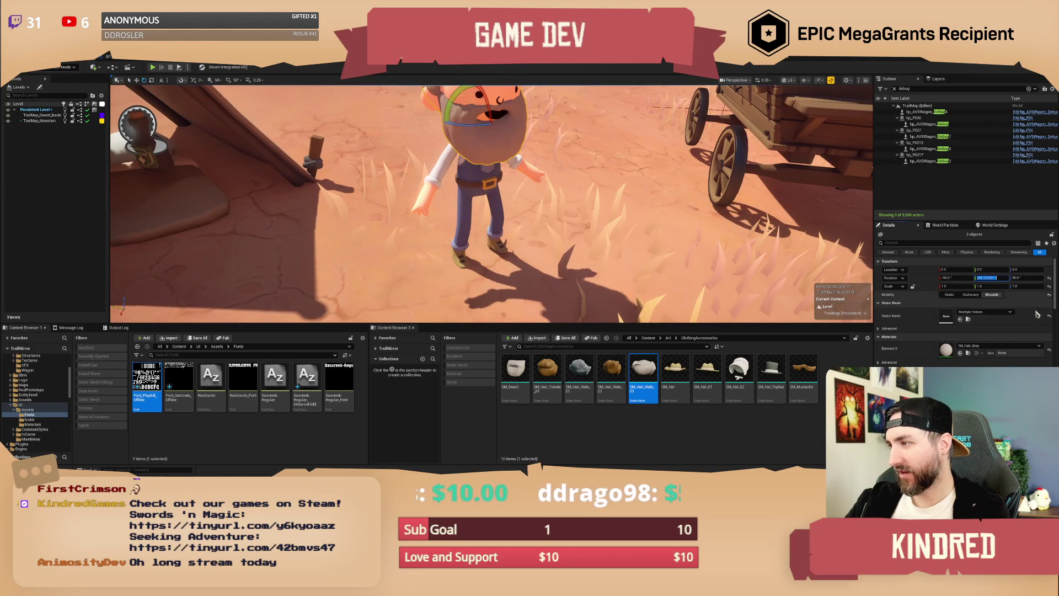
type("-90")
key("Return")
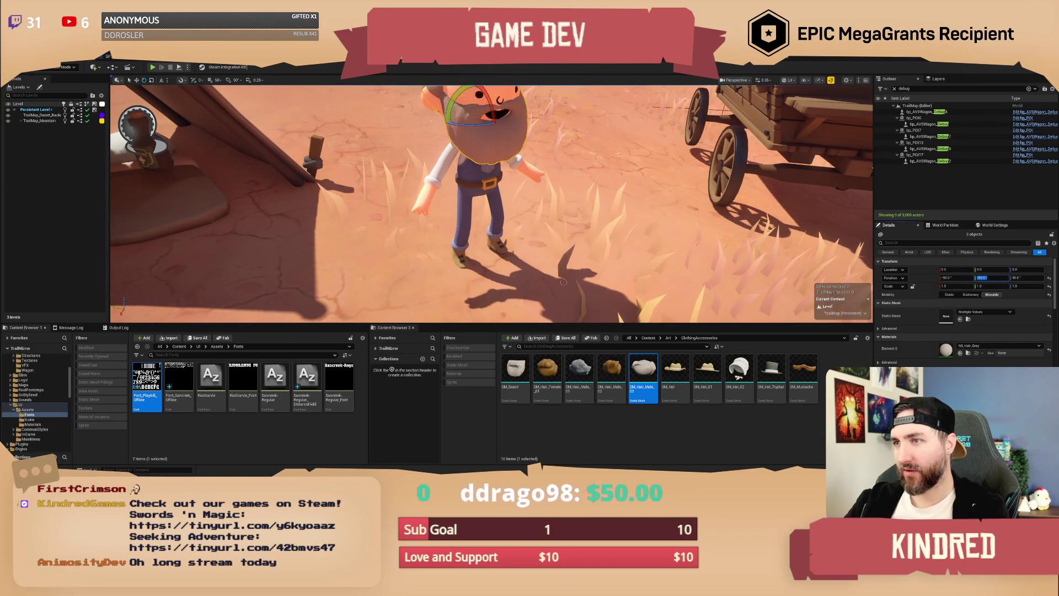
key("f")
scroll(626, 248, "down", 3)
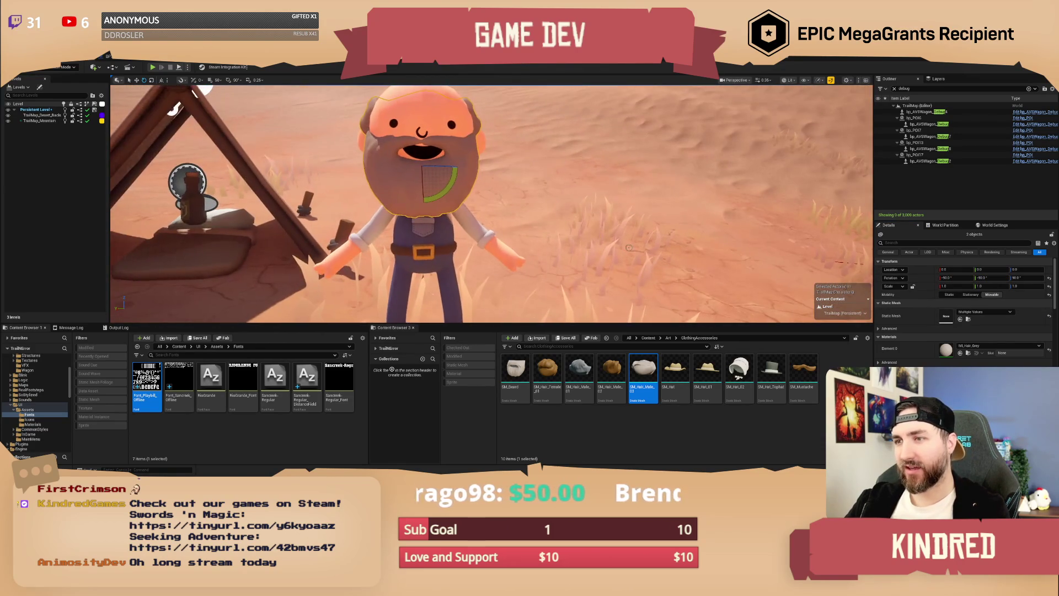
Replace the character's beard with the SM_Hat_Tophat mesh.
key("Escape")
scroll(627, 249, "down", 3)
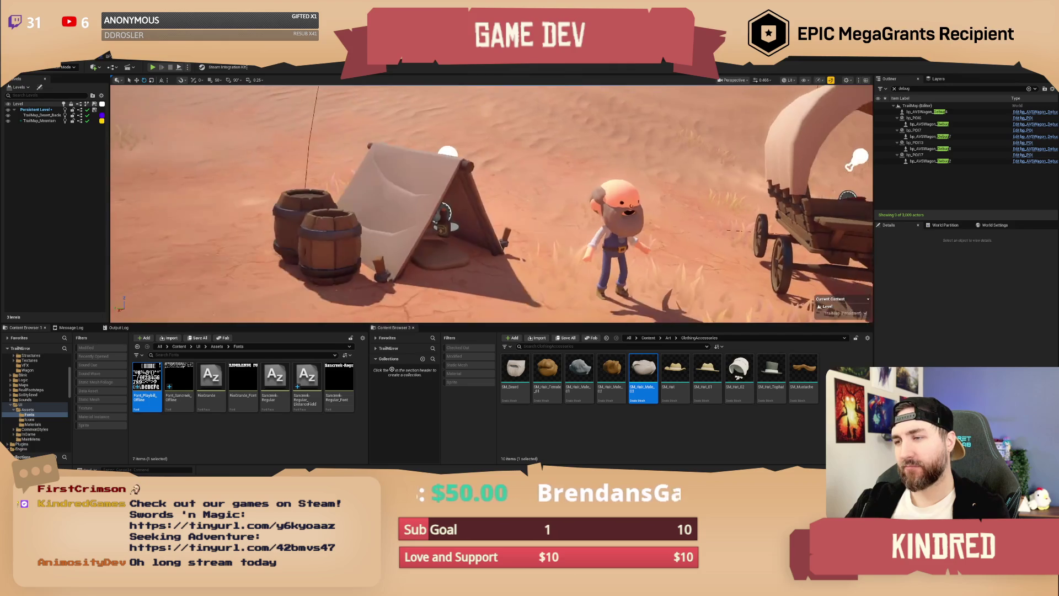
scroll(627, 248, "up", 3)
scroll(627, 249, "down", 4)
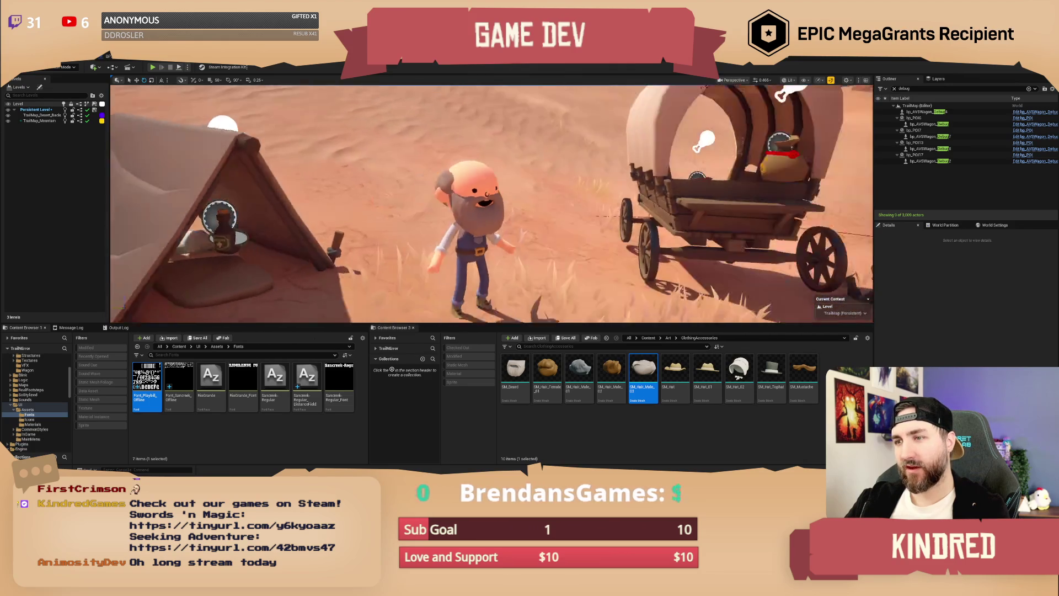
scroll(626, 248, "up", 3)
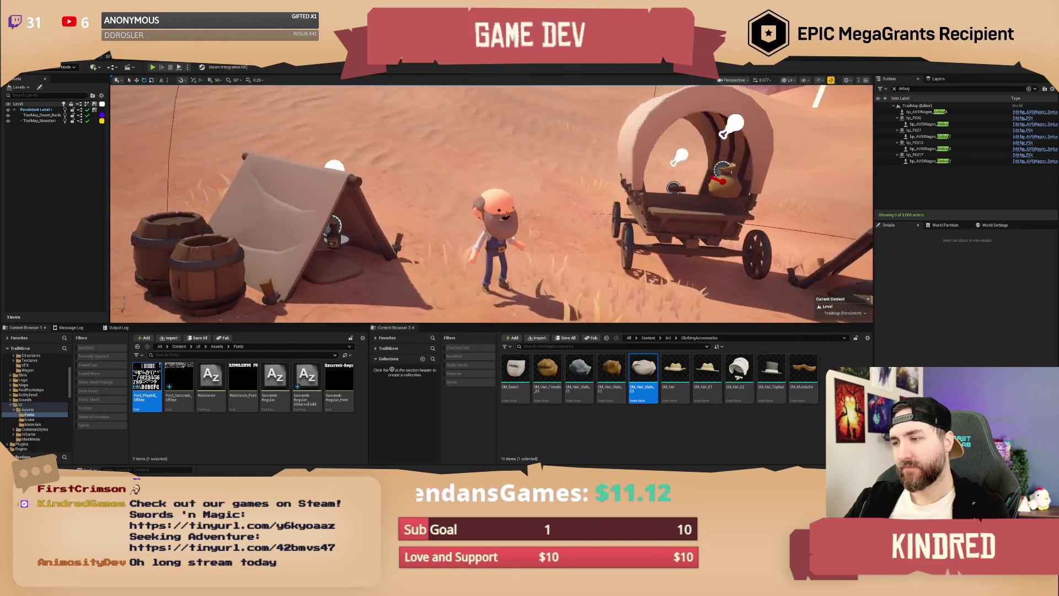
left_click(505, 196)
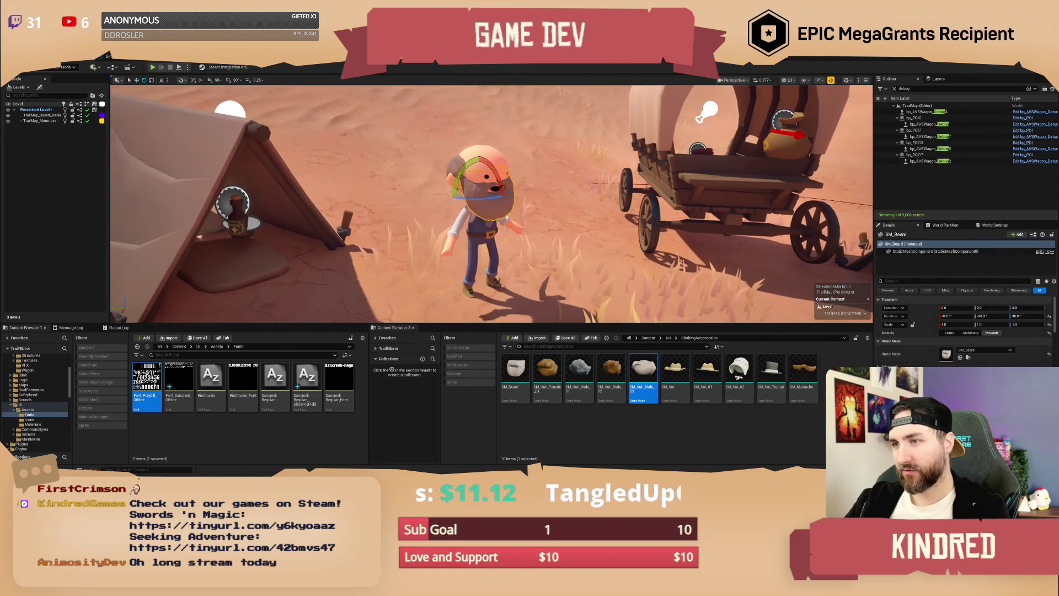
left_click(771, 375)
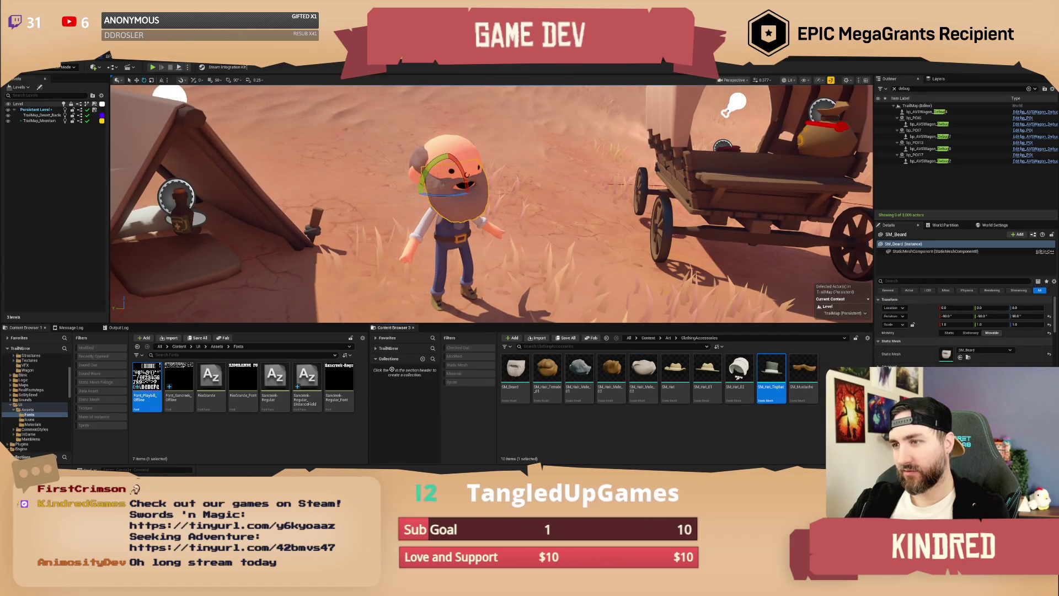
right_click(467, 209)
mouse_move(533, 269)
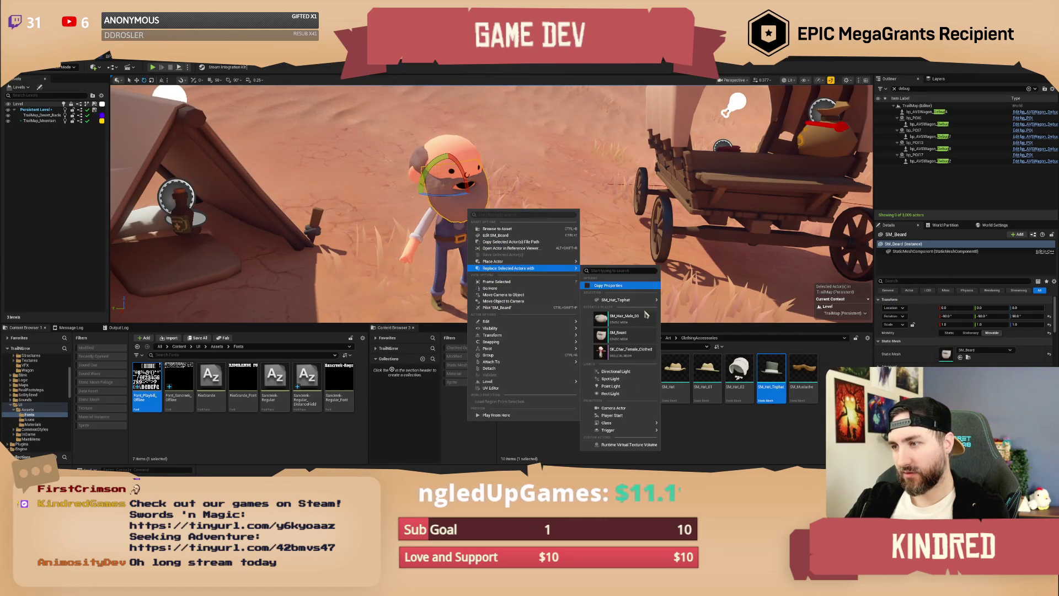
left_click(697, 304)
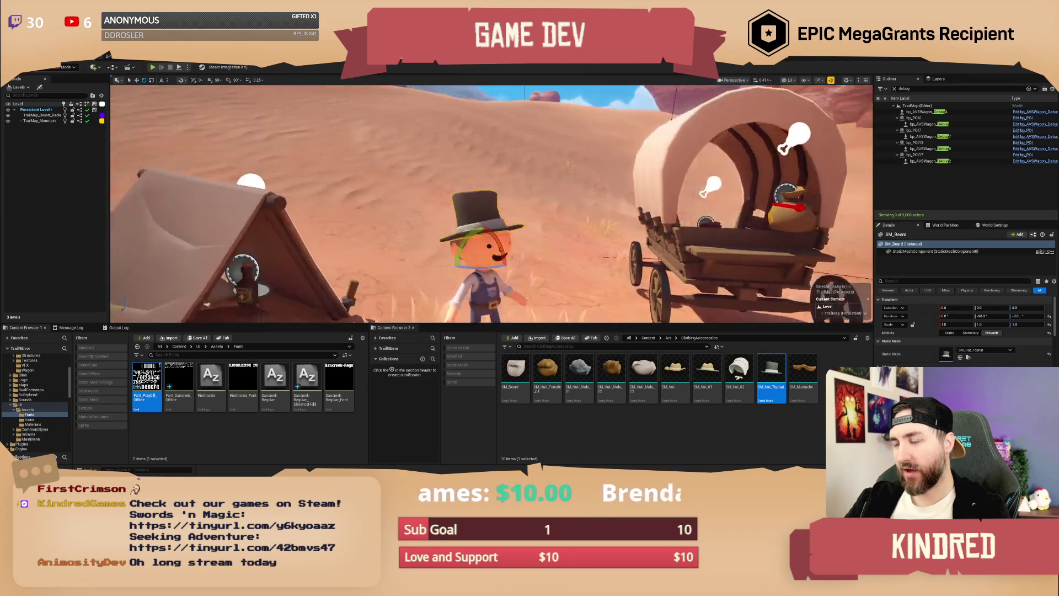
Replace the top hat with SM_Mustache and pull the view back over the camp.
key("Escape")
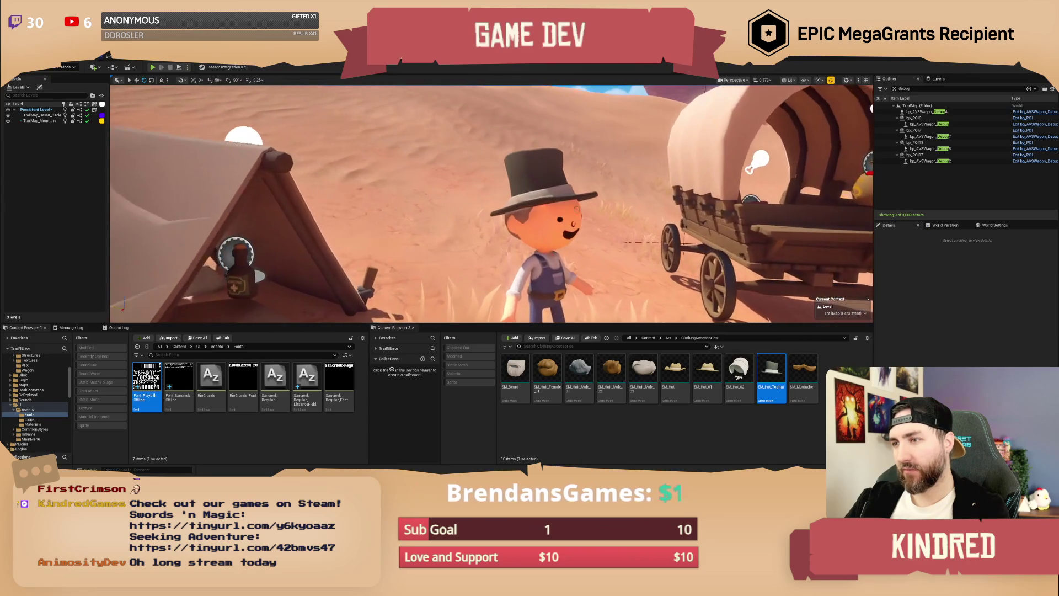
left_click(546, 227)
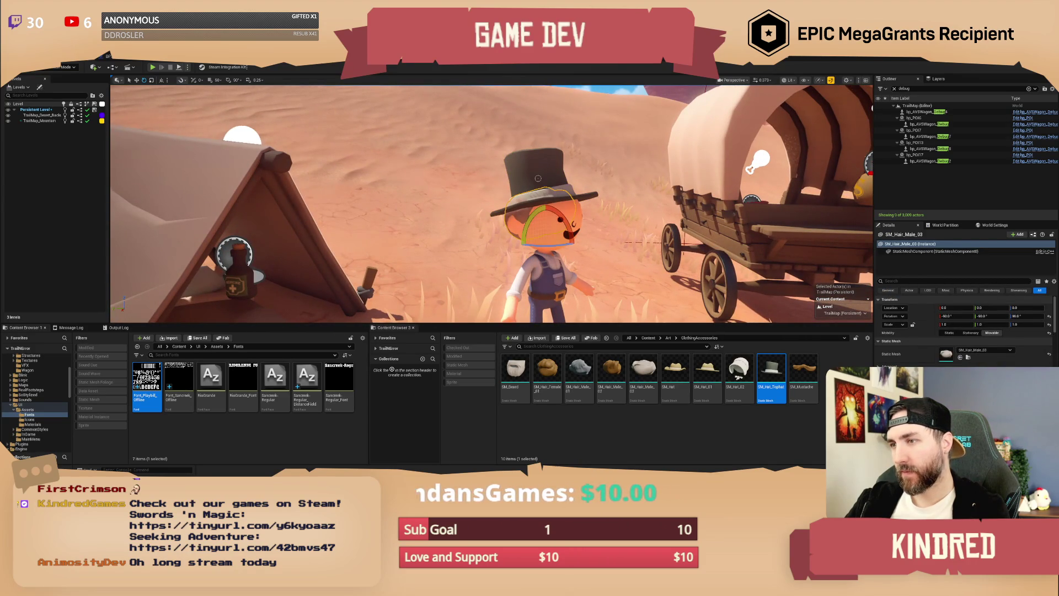
left_click(803, 381)
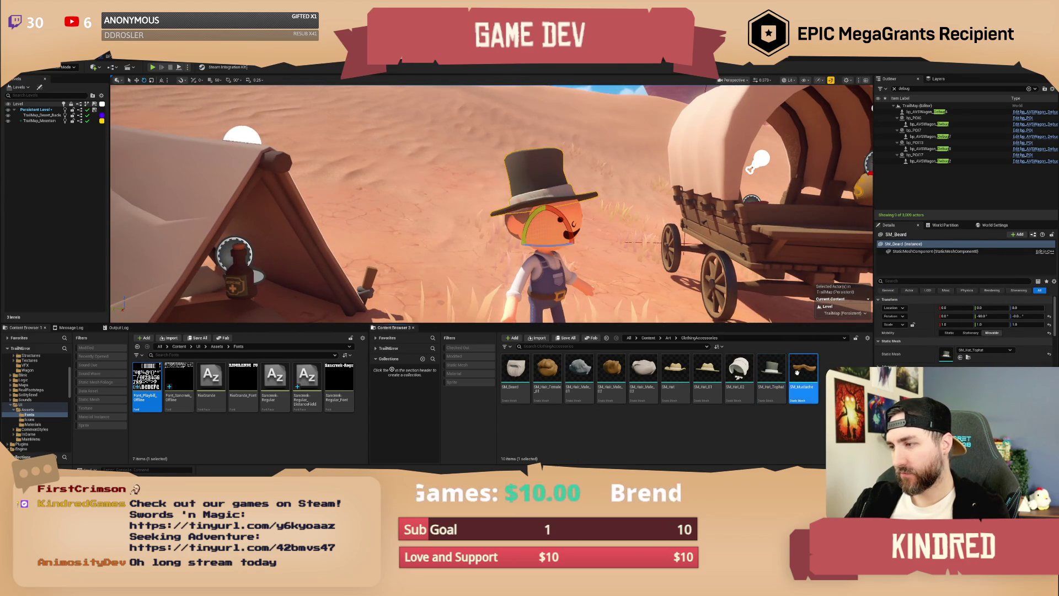
mouse_move(607, 251)
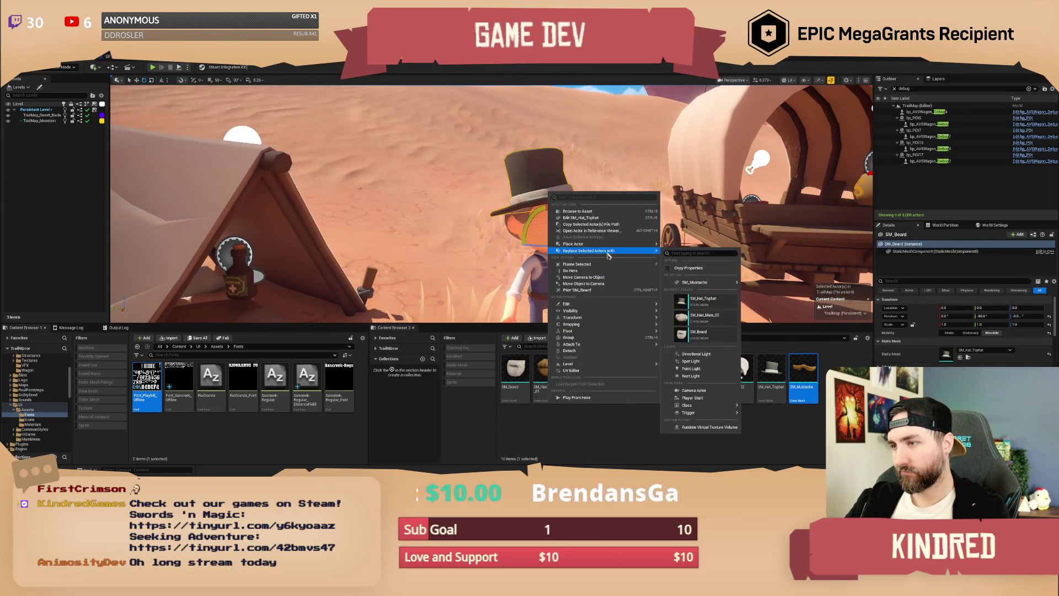
mouse_move(717, 282)
left_click(765, 284)
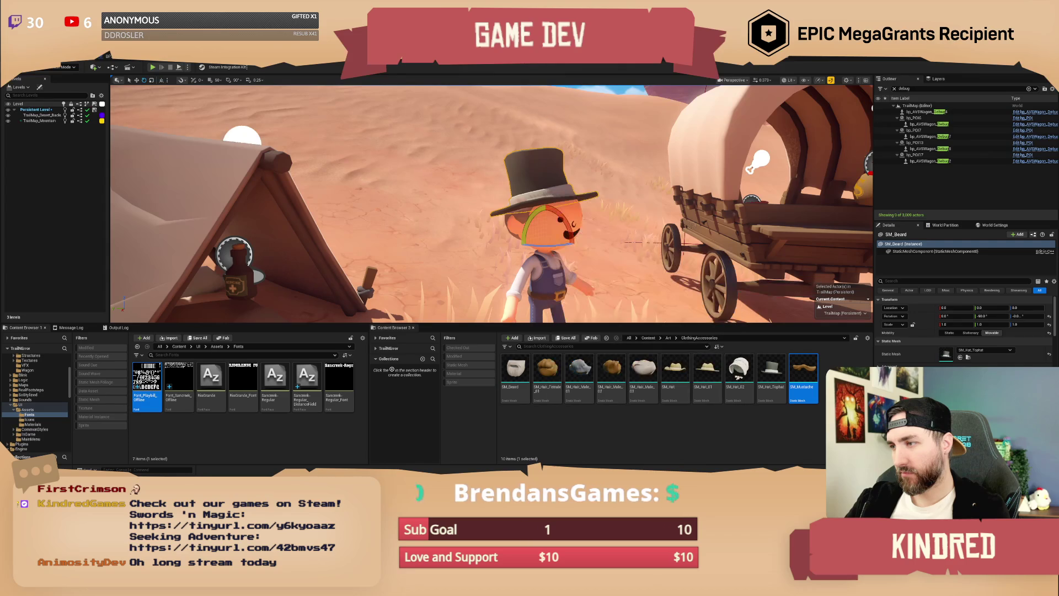
left_click(985, 350)
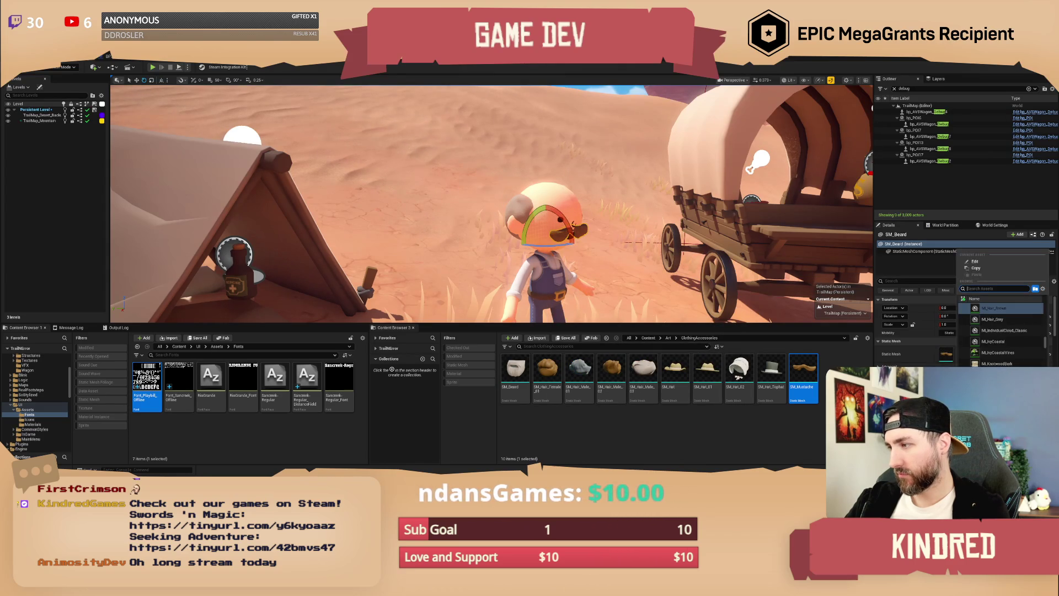
key("Escape")
key("Escape")
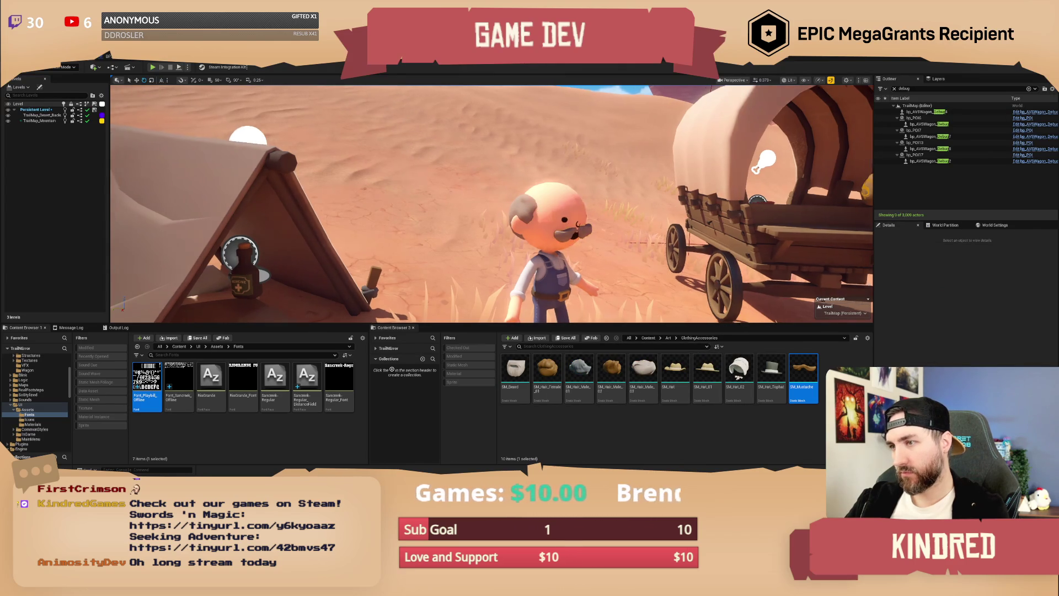
left_click_drag(491, 204, 500, 248)
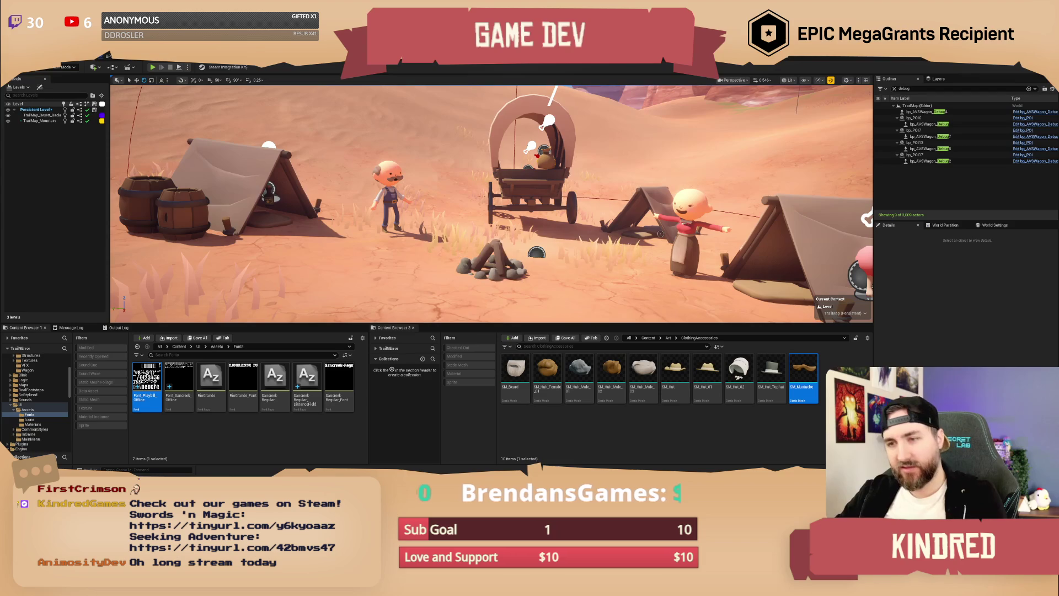
Save TrailMap, then place SM_Hair_Female_01 on the ground beside the female character.
key("ctrl+s")
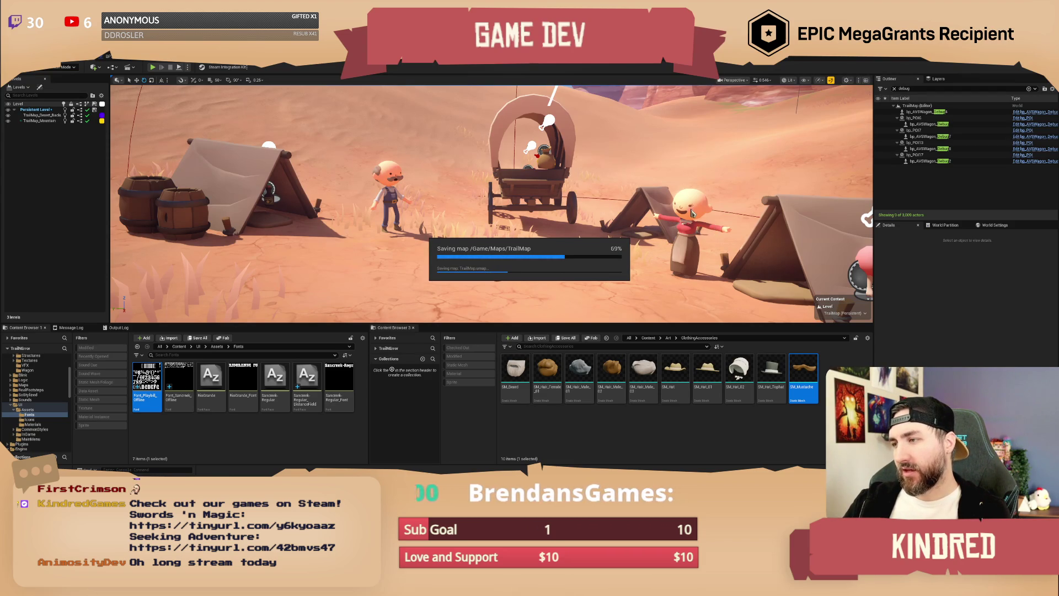
left_click(689, 231)
key("f")
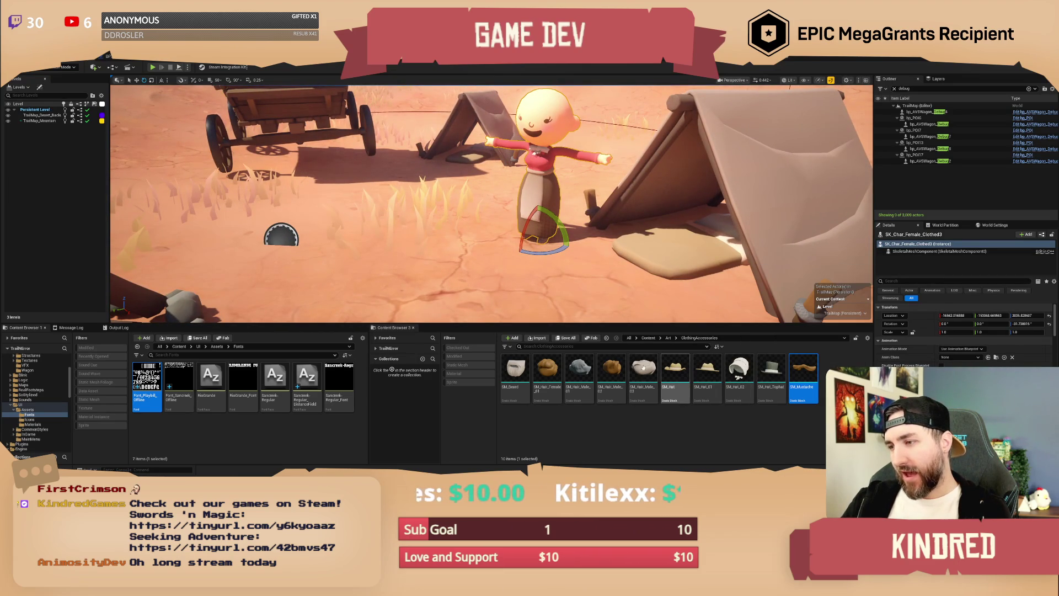
left_click_drag(552, 373, 480, 243)
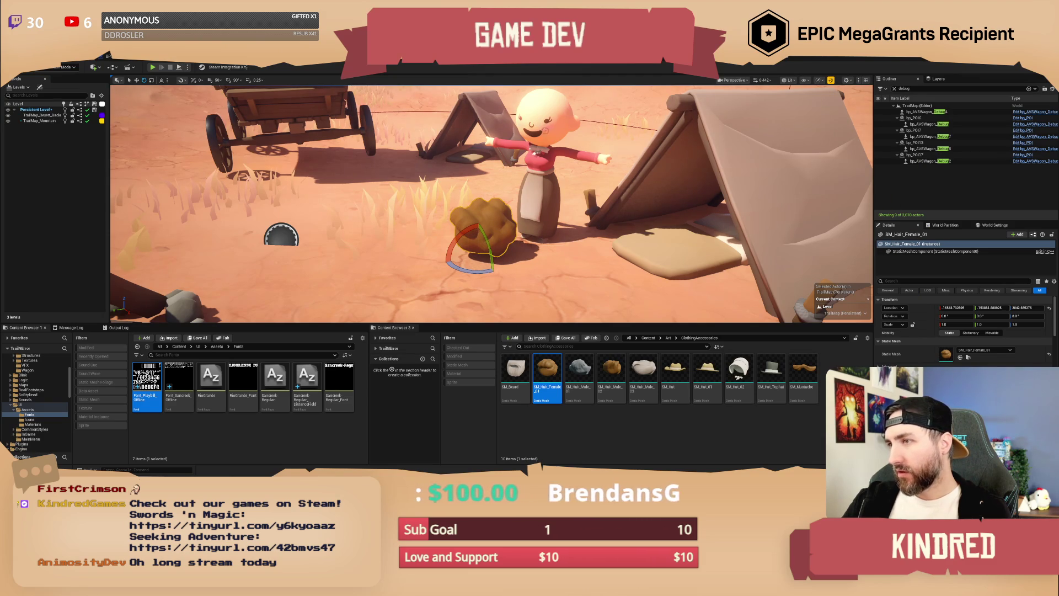
Attach the placed hair to the female character's head bone.
right_click(507, 216)
mouse_move(616, 374)
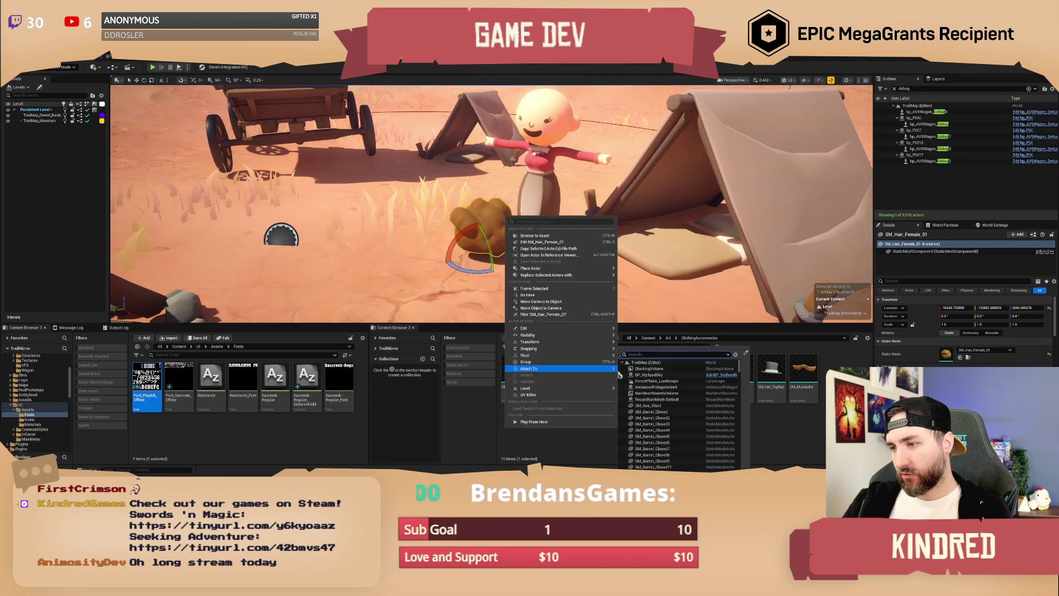
left_click(746, 352)
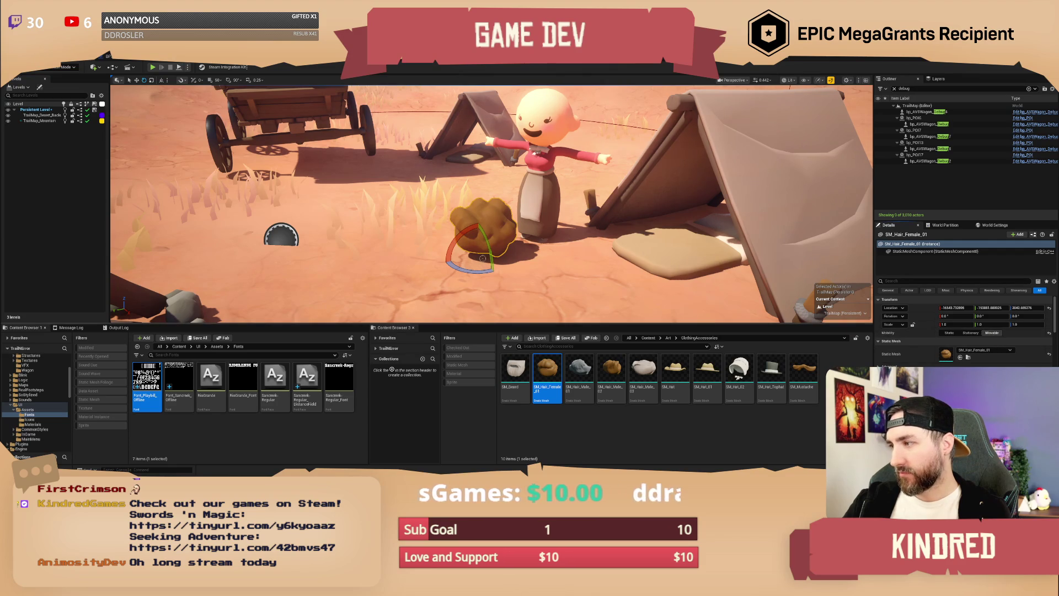
right_click(497, 241)
mouse_move(573, 380)
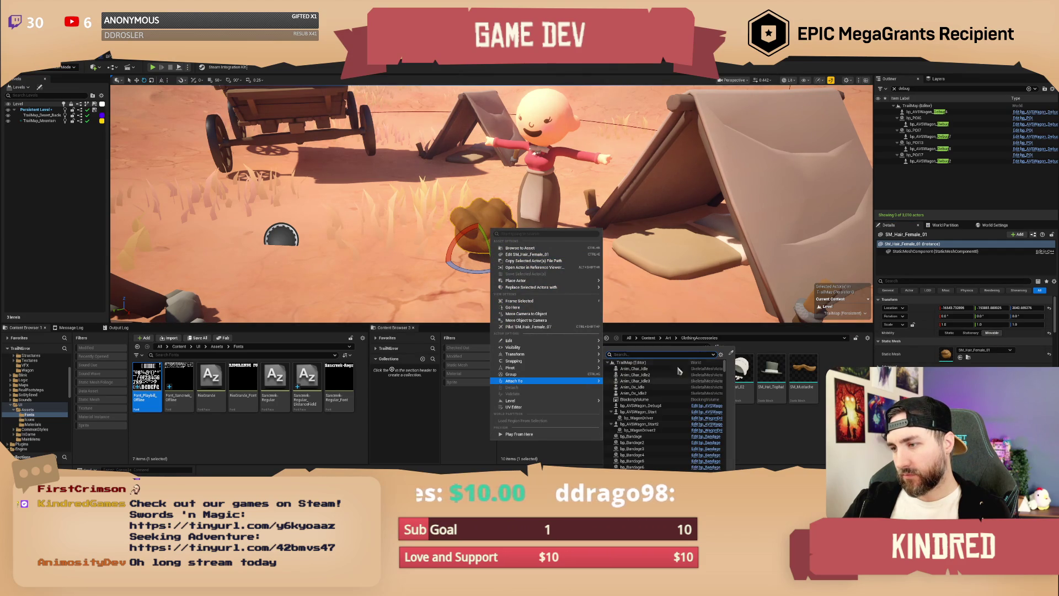
left_click(732, 354)
left_click(576, 138)
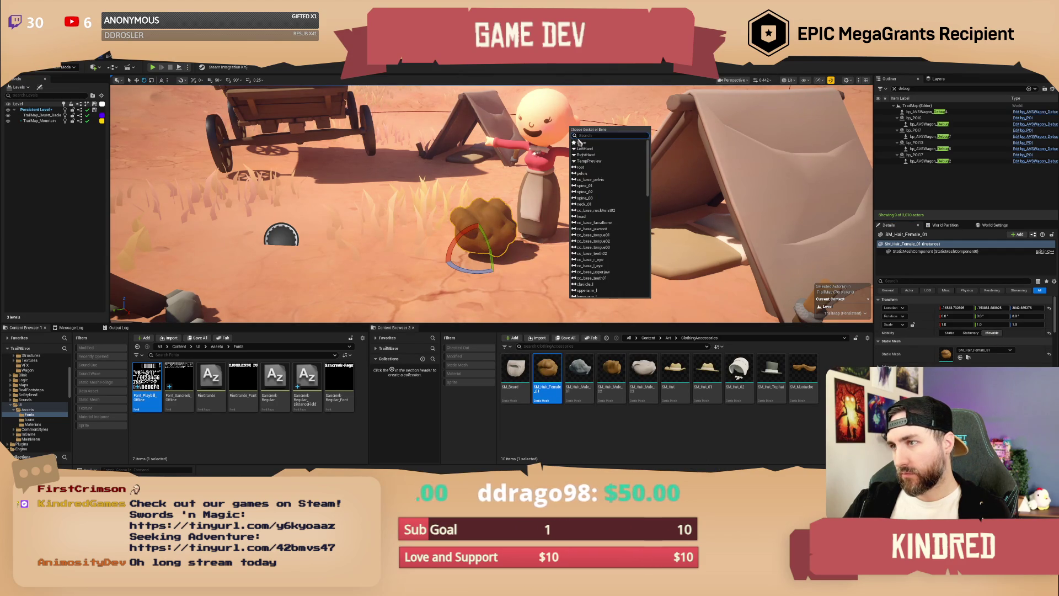
left_click(594, 215)
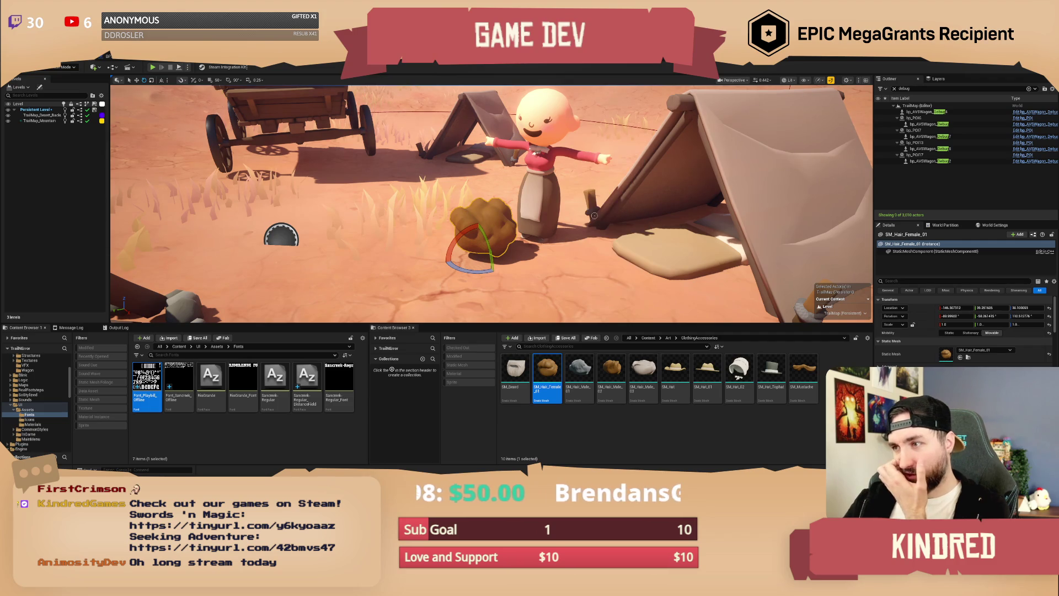
Browse to Content > Art > Characters > Player > Male in the Content Browser.
left_click(648, 338)
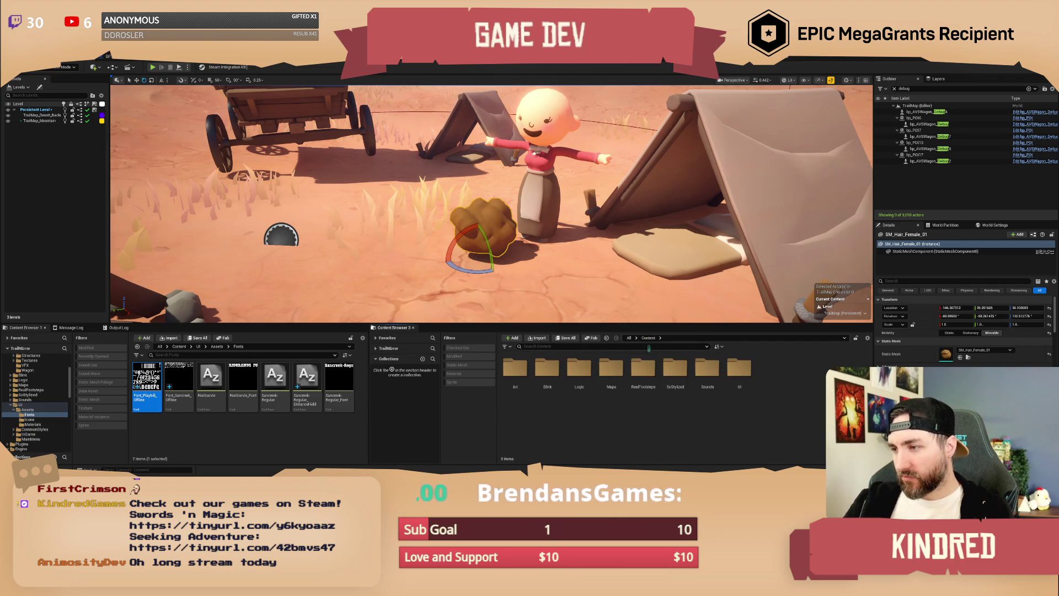
left_click(629, 337)
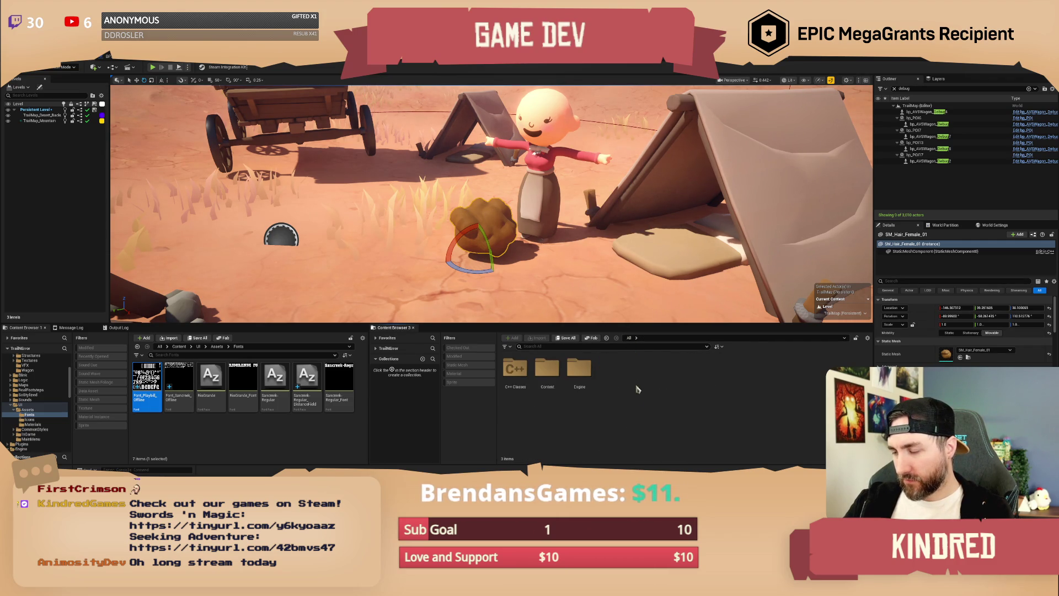
double_click(552, 378)
double_click(515, 372)
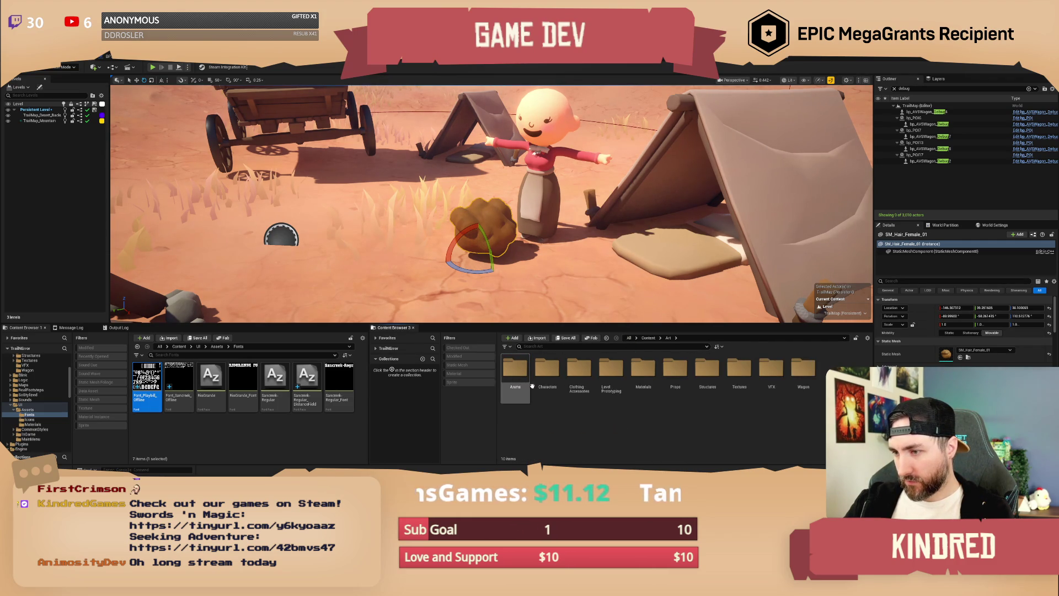
left_click(551, 379)
double_click(551, 380)
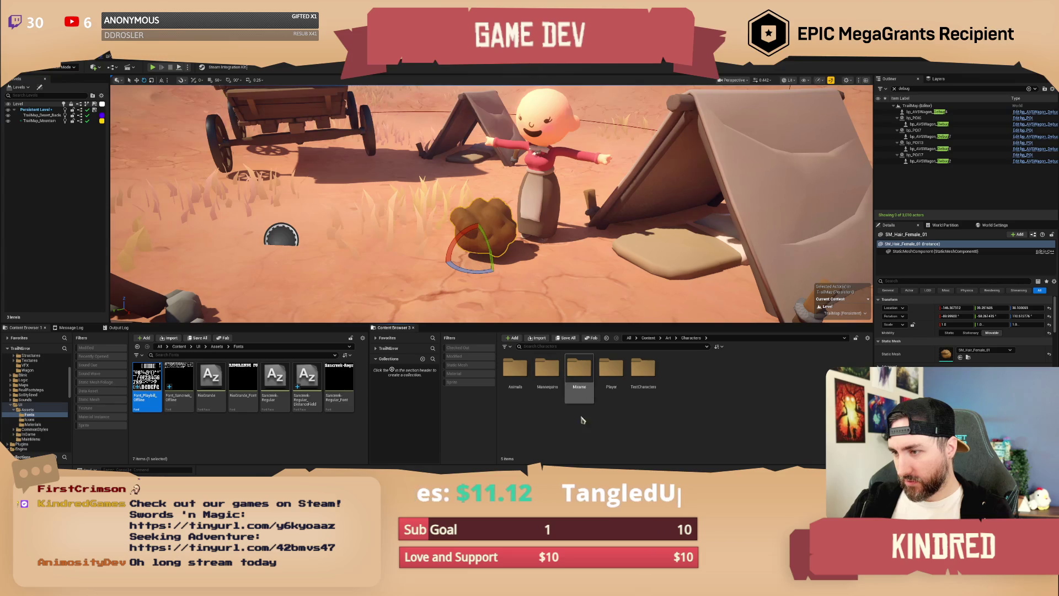
double_click(612, 369)
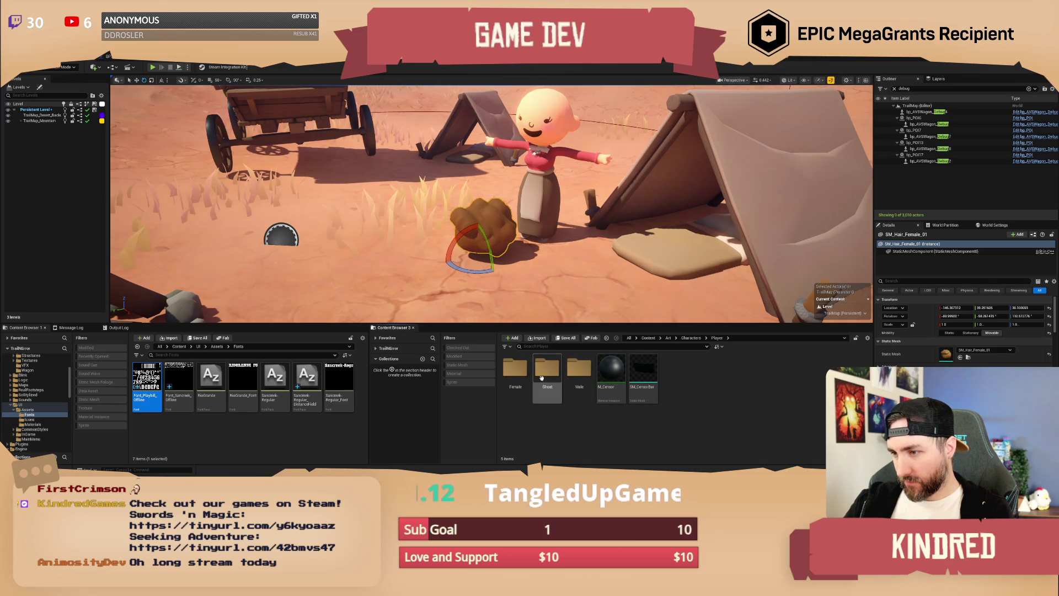
double_click(579, 369)
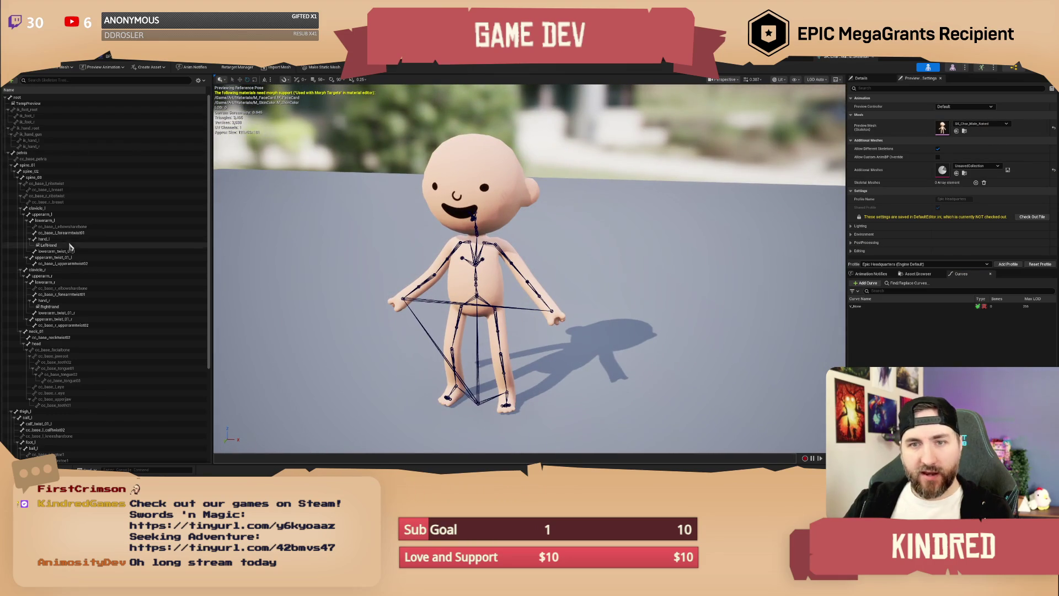
Add a socket named SKT_Accessory to the skeleton's head bone.
scroll(67, 315, "down", 2)
left_click(40, 305)
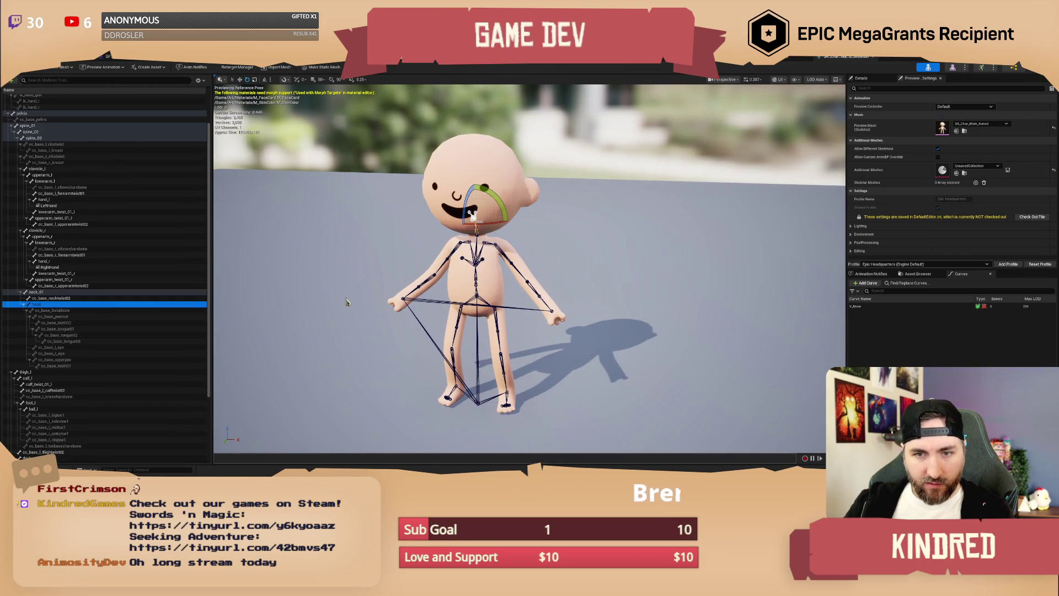
right_click(42, 307)
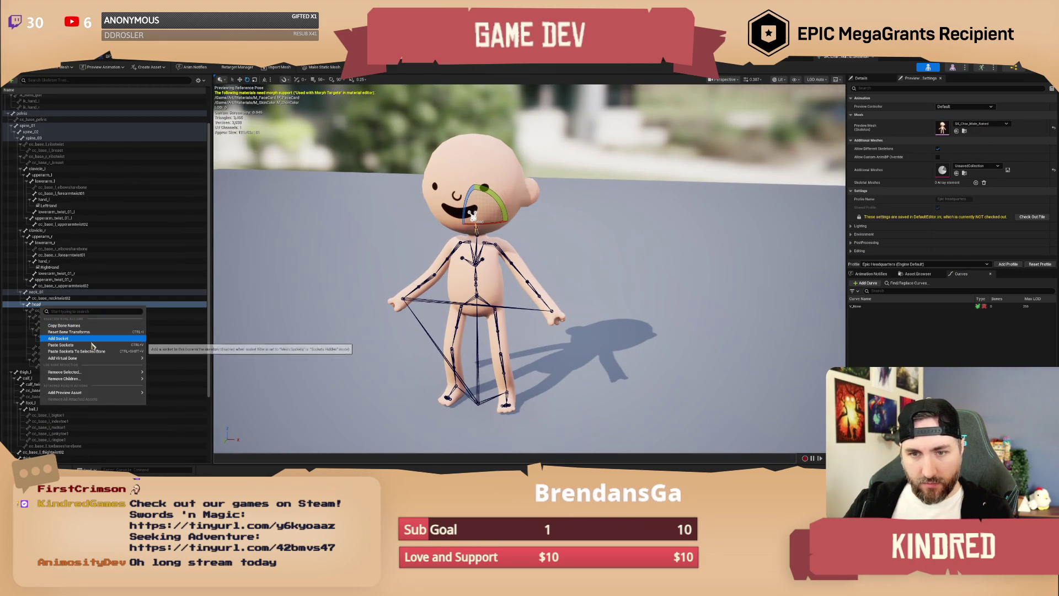
left_click(83, 327)
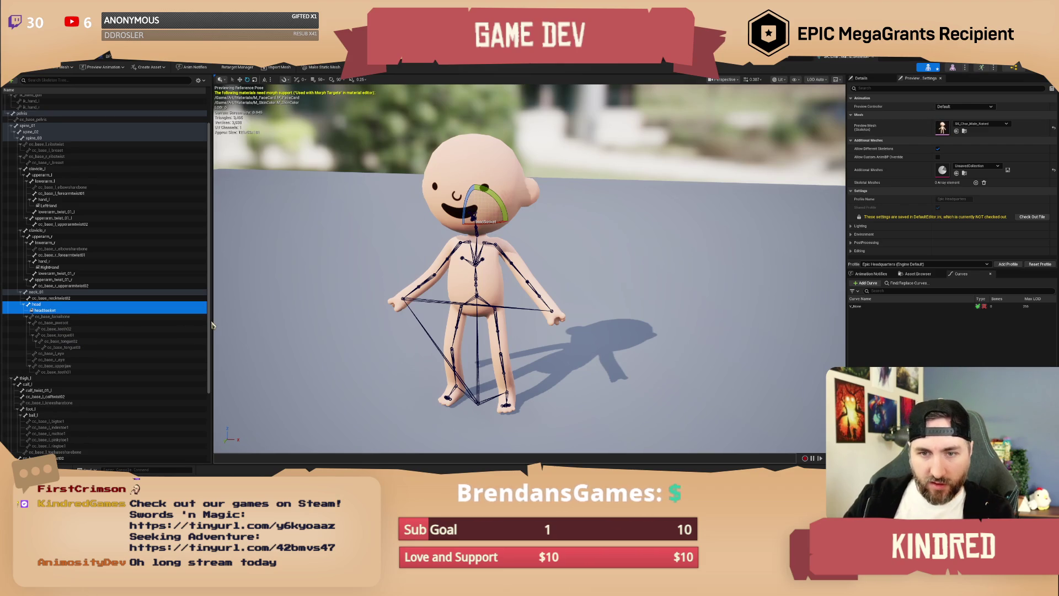
type("SKT_")
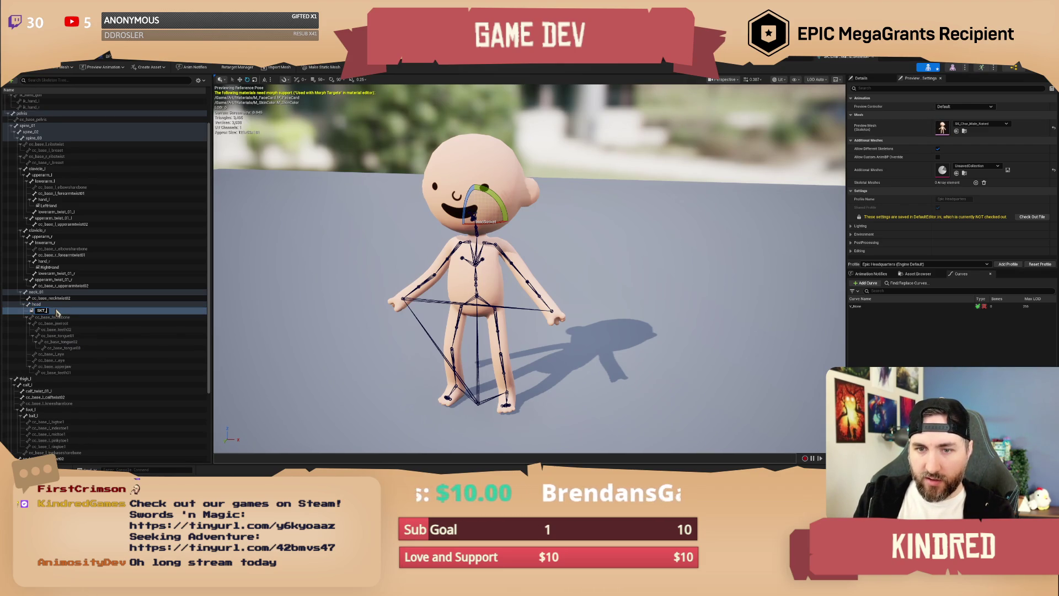
type("ccessory")
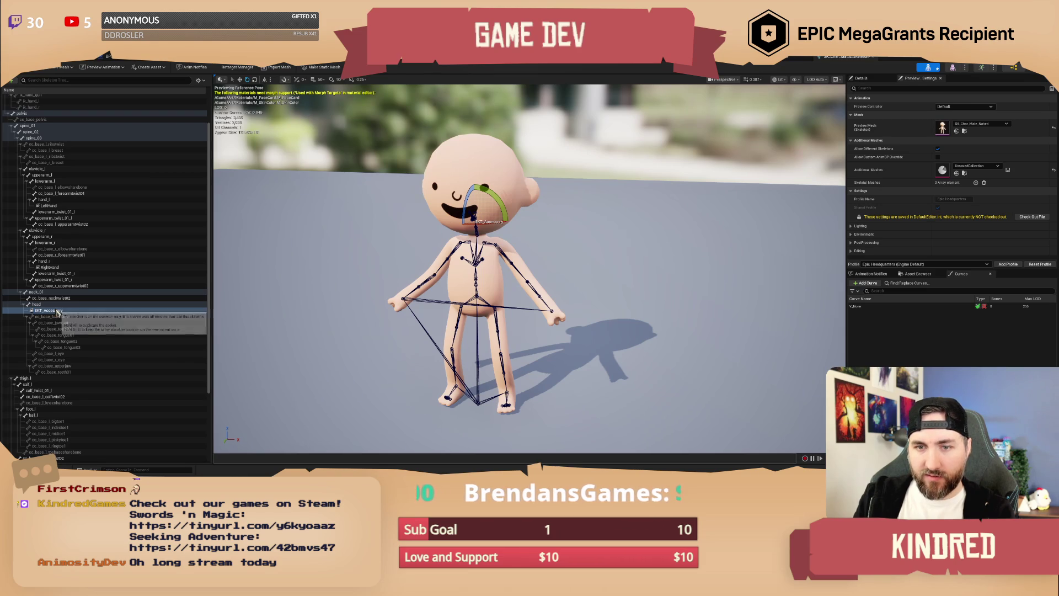
key("Return")
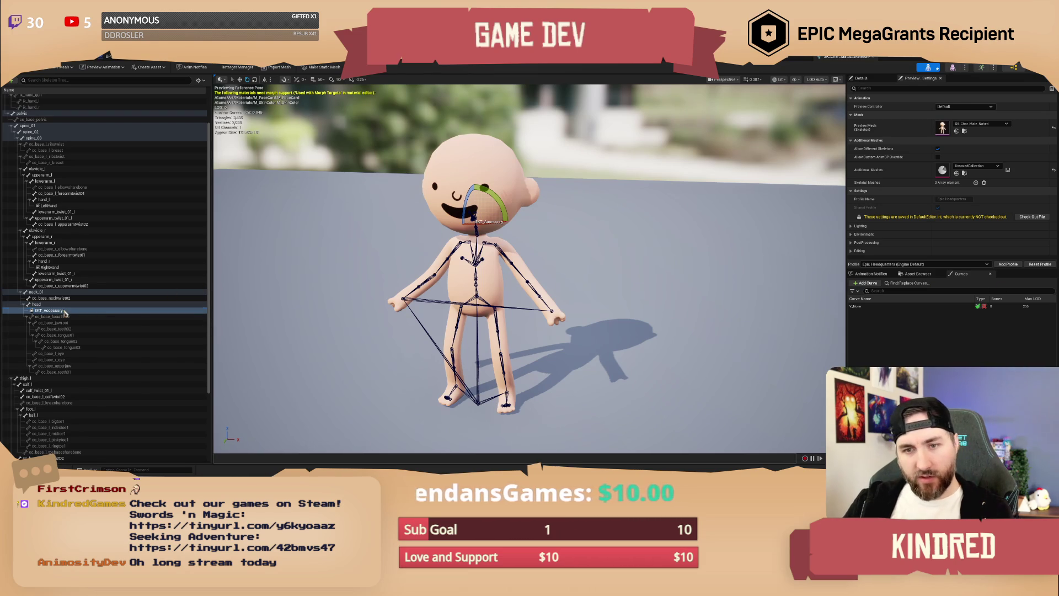
Preview the brown male hair mesh on the SKT_Accessory socket.
right_click(64, 310)
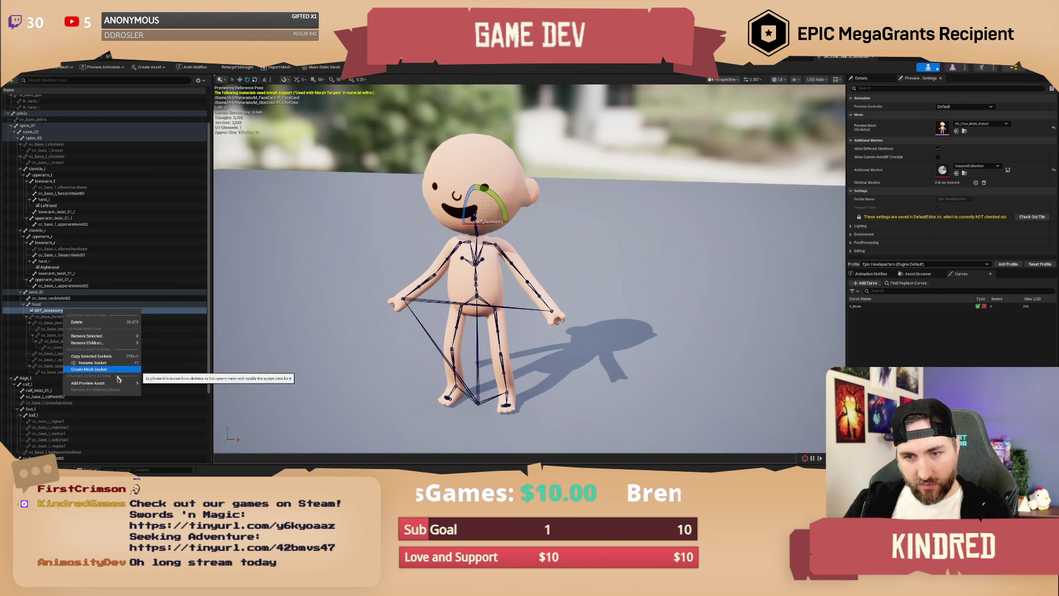
mouse_move(117, 383)
type("hair")
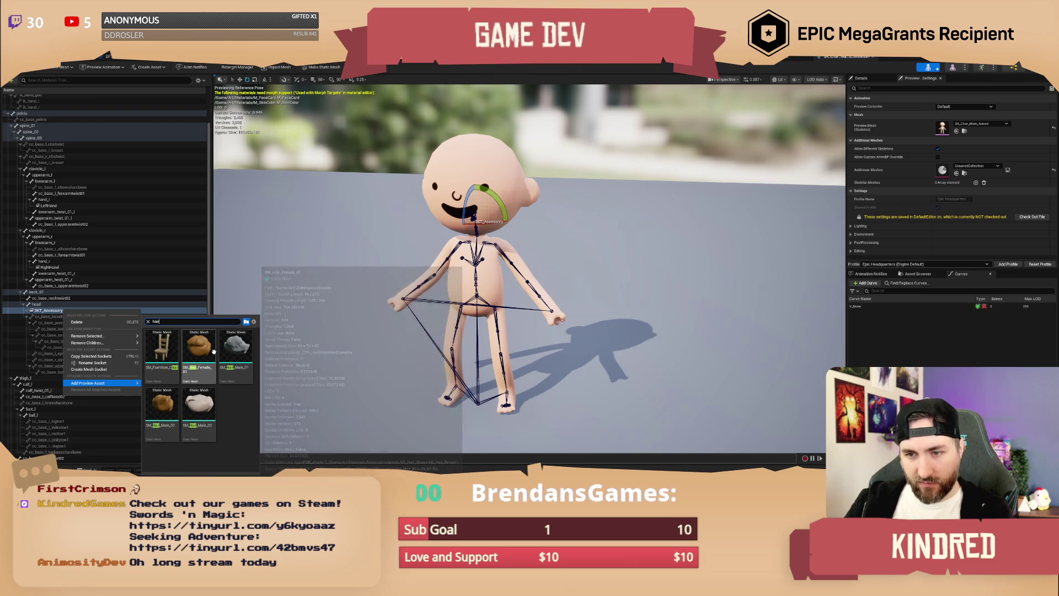
left_click(167, 414)
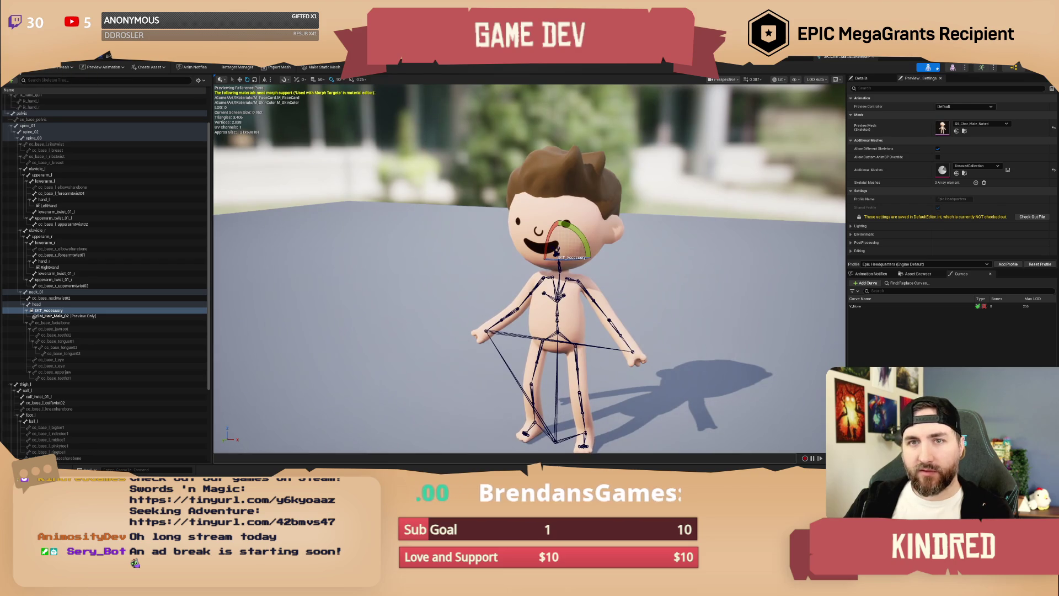
Save the skeleton, dismiss the check-out warning, and return to the desert level.
key("ctrl+s")
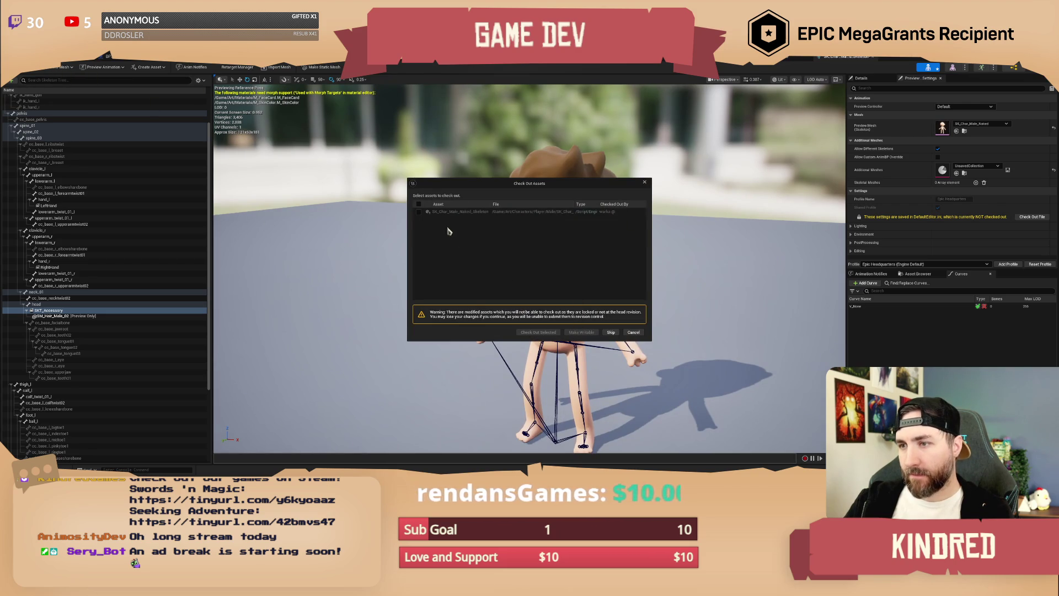
left_click(632, 333)
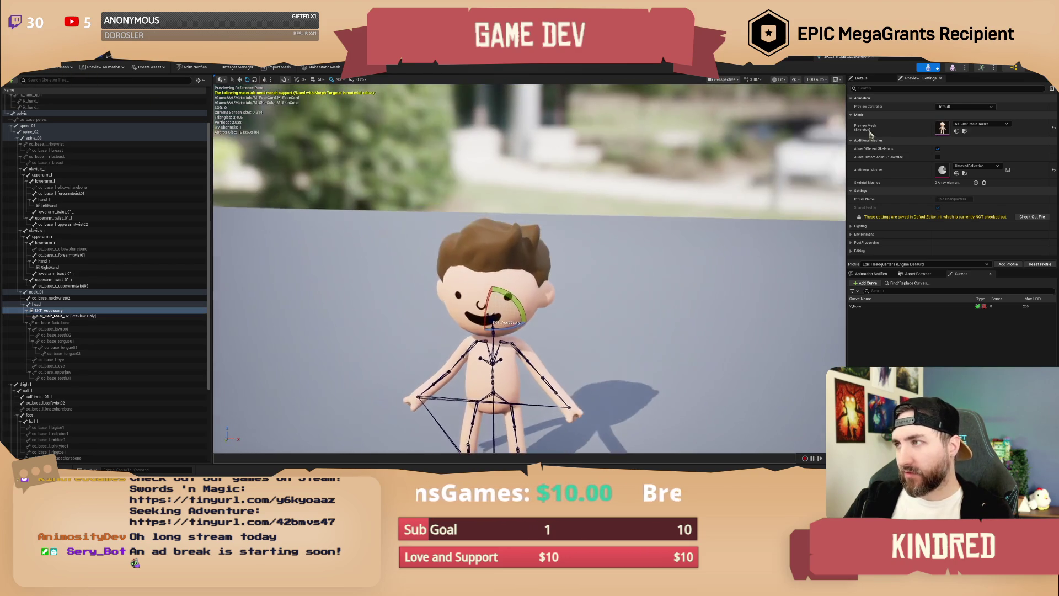
left_click(68, 62)
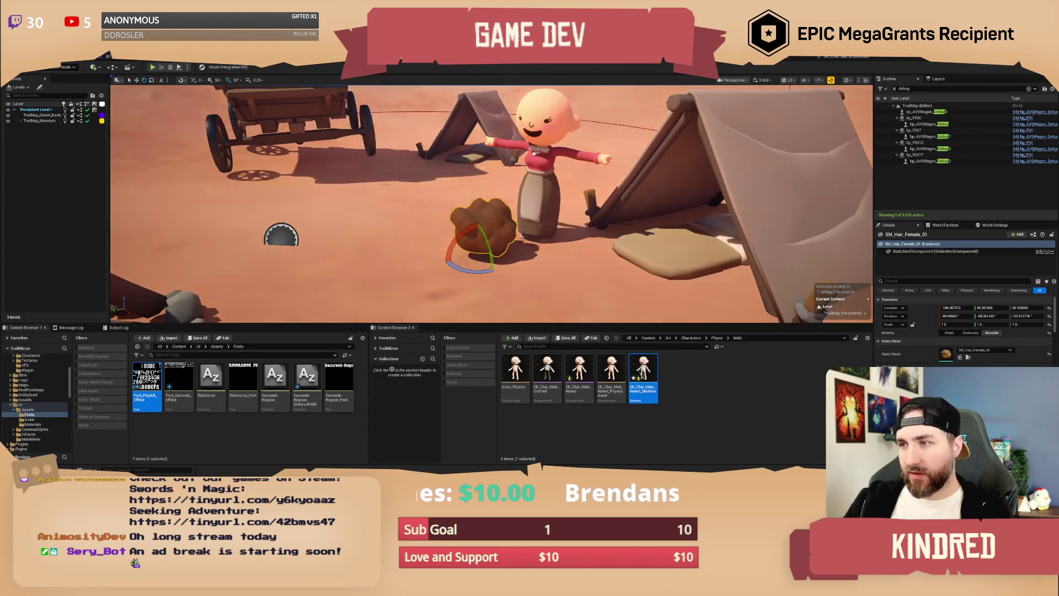
Attach the hair piece to the woman character and reset its rotation.
right_click(507, 228)
mouse_move(529, 359)
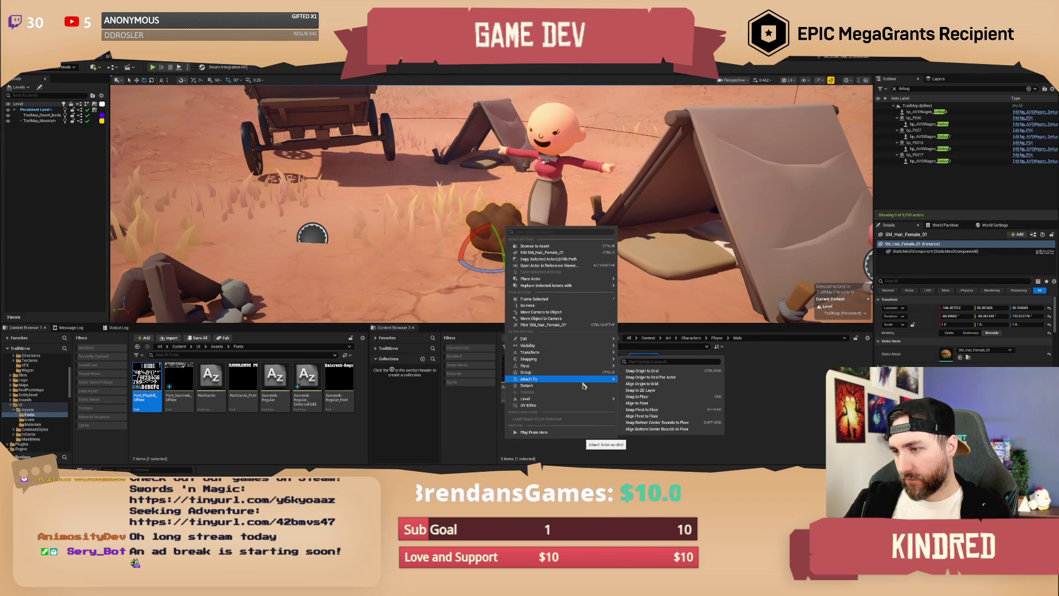
mouse_move(602, 380)
left_click(746, 352)
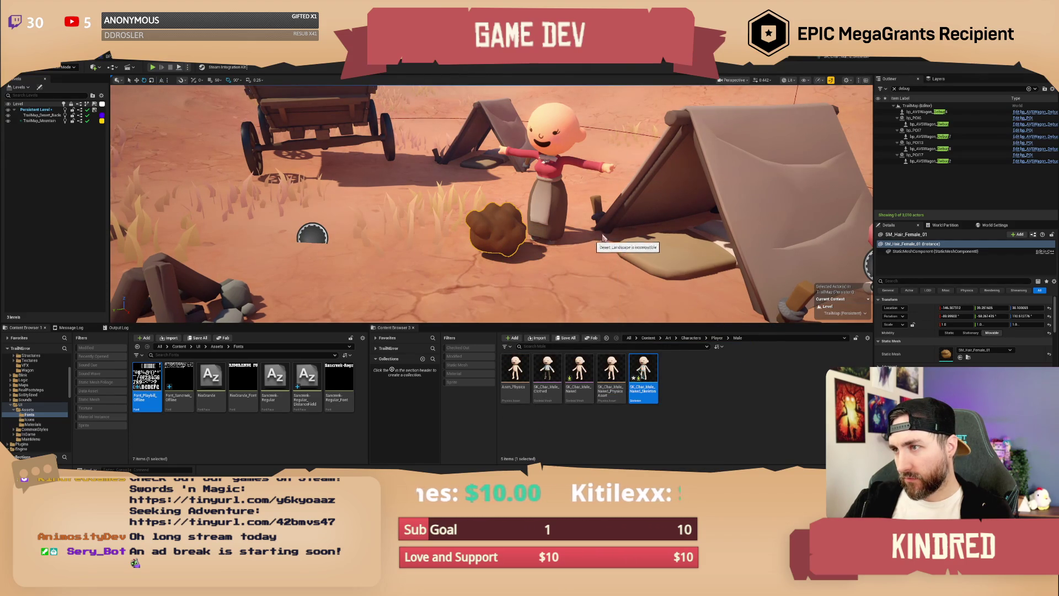
left_click(526, 225)
right_click(508, 222)
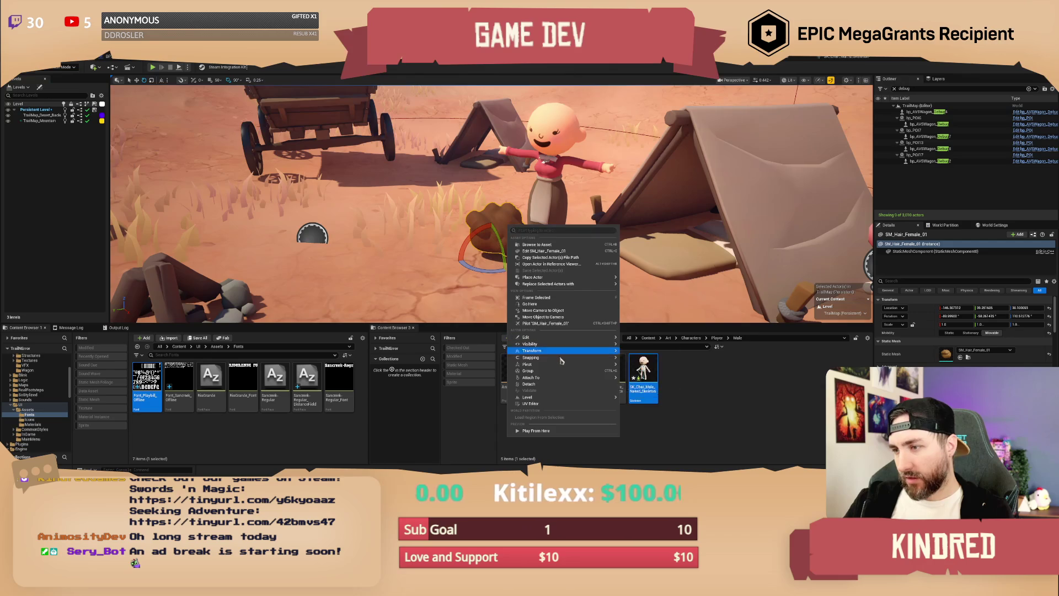
left_click(579, 373)
Re-attach the hair to the woman's head socket with zero location and rotation offsets.
right_click(508, 219)
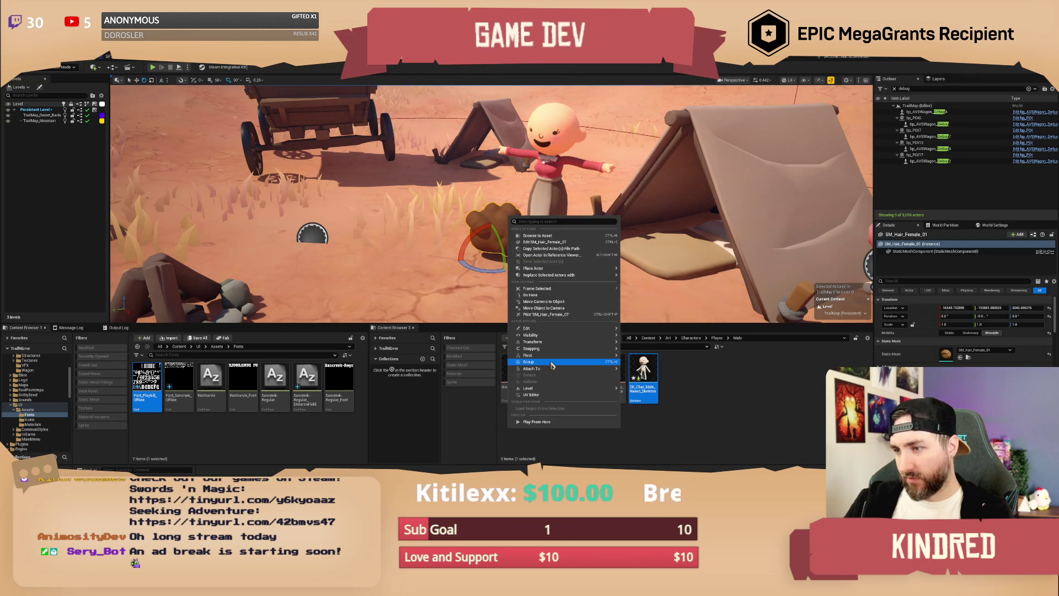
mouse_move(582, 376)
left_click(750, 354)
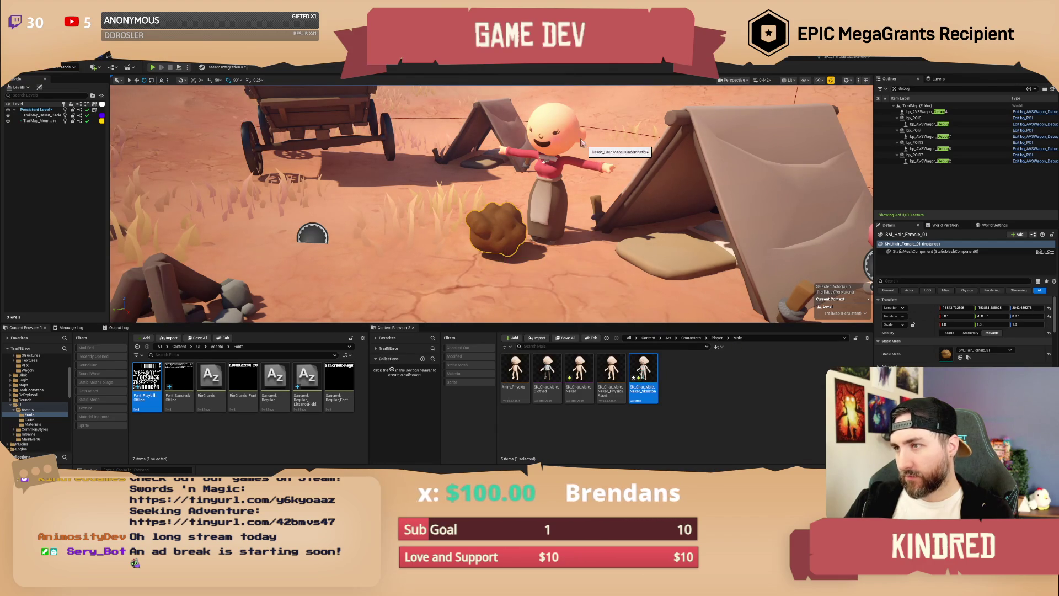
left_click(577, 139)
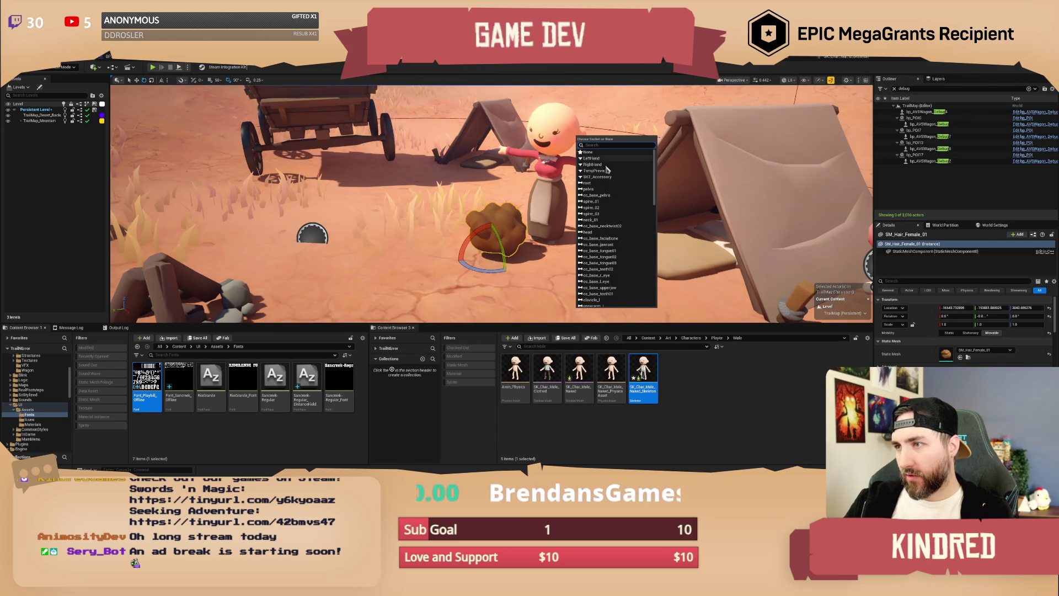
left_click(602, 177)
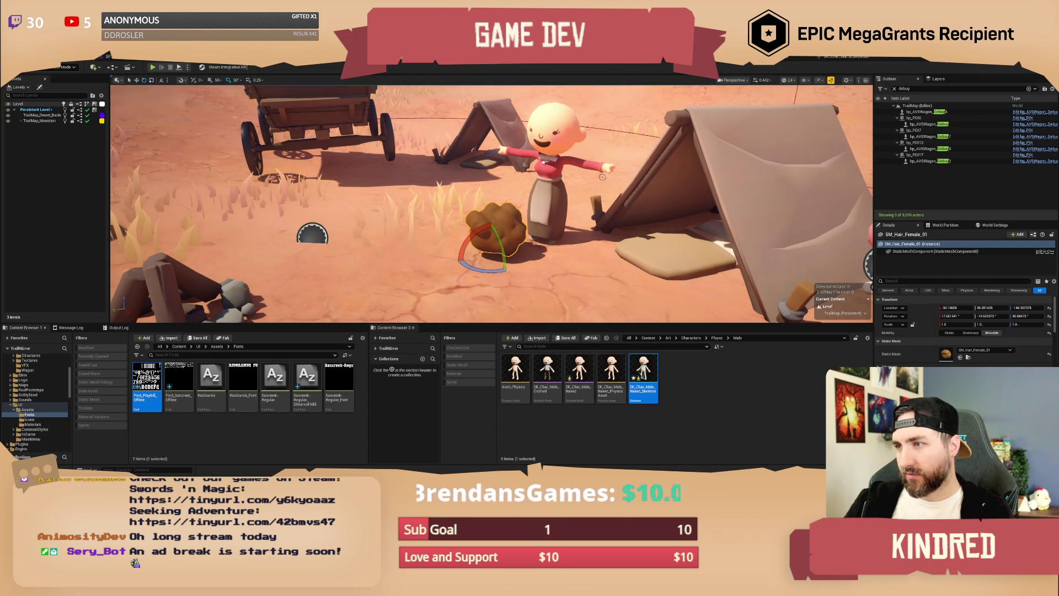
left_click(1049, 308)
left_click(1049, 317)
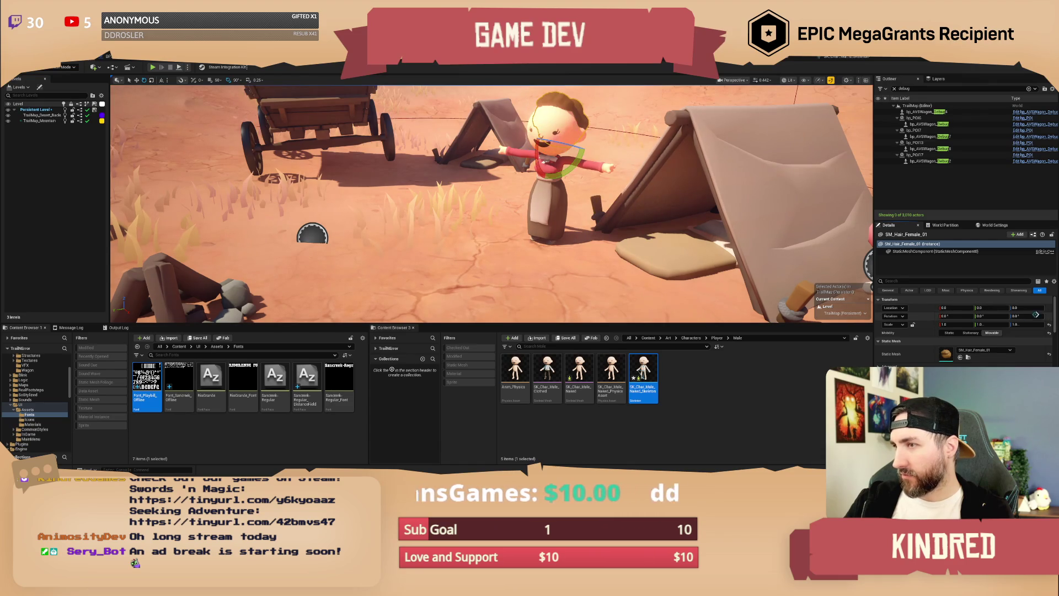
left_click_drag(659, 198, 761, 191)
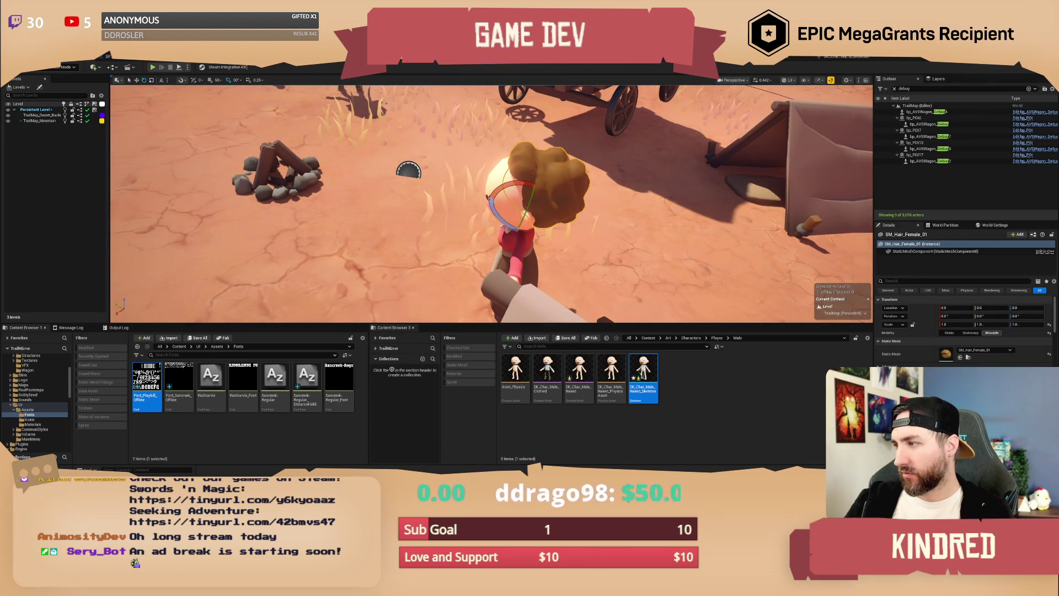
left_click_drag(607, 238, 375, 243)
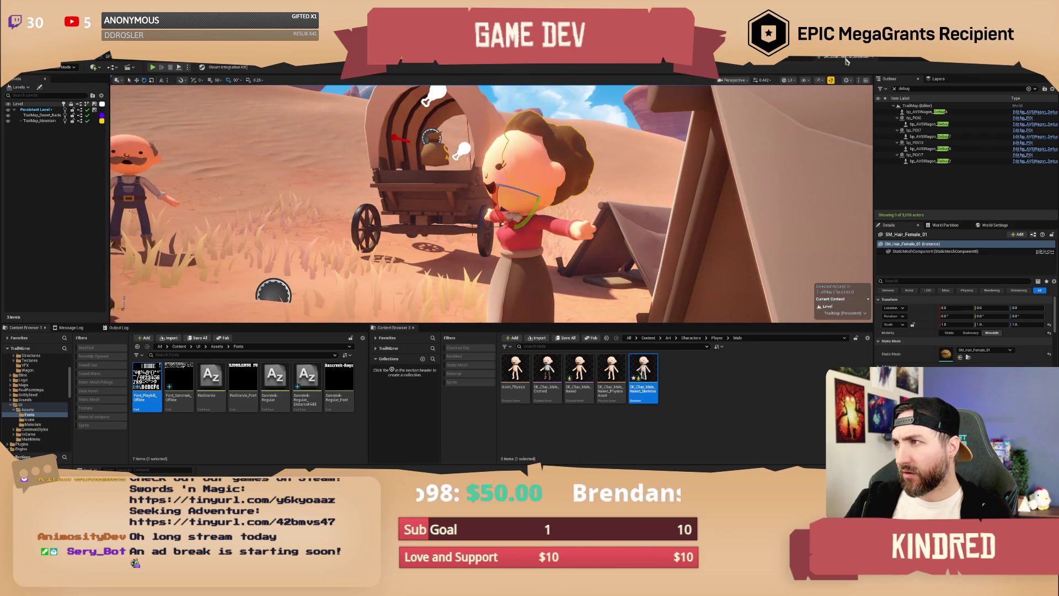
Open SK_Char_Female_Clothed from the Player > Female folder.
left_click(720, 390)
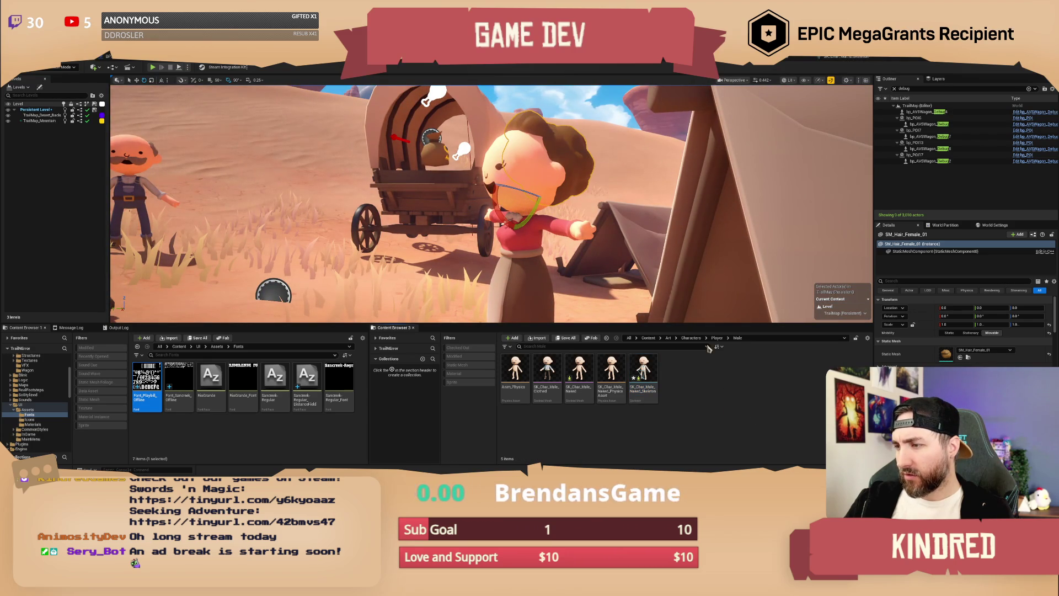
left_click(717, 337)
double_click(515, 372)
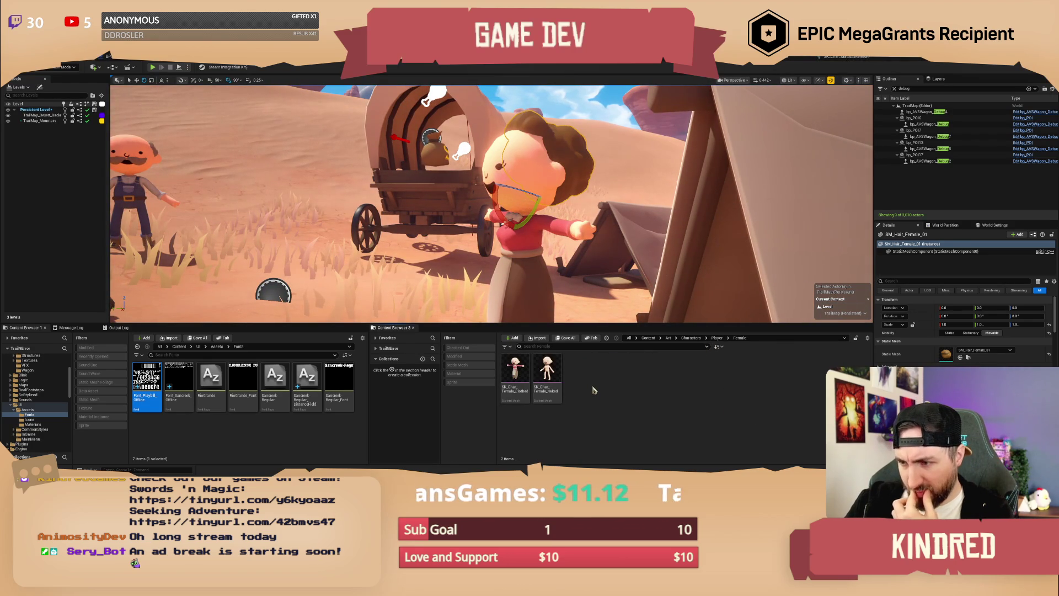
left_click(524, 377)
double_click(525, 381)
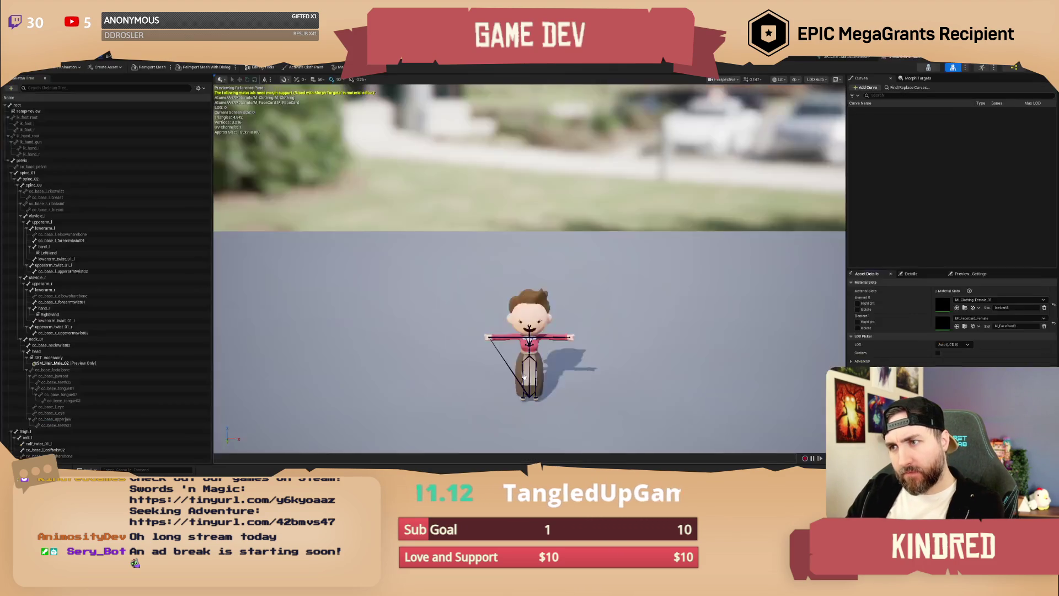
In the Skeleton tab, remove the previewed male hair from the SKT_Accessory socket.
left_click_drag(598, 273, 480, 279)
left_click(928, 68)
left_click(50, 317)
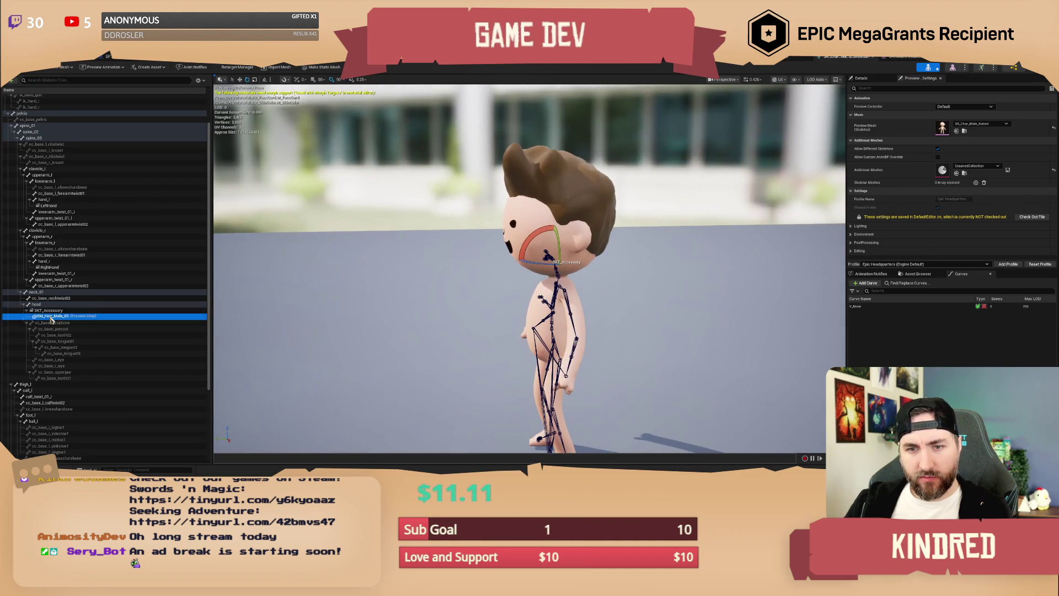
right_click(48, 312)
mouse_move(71, 346)
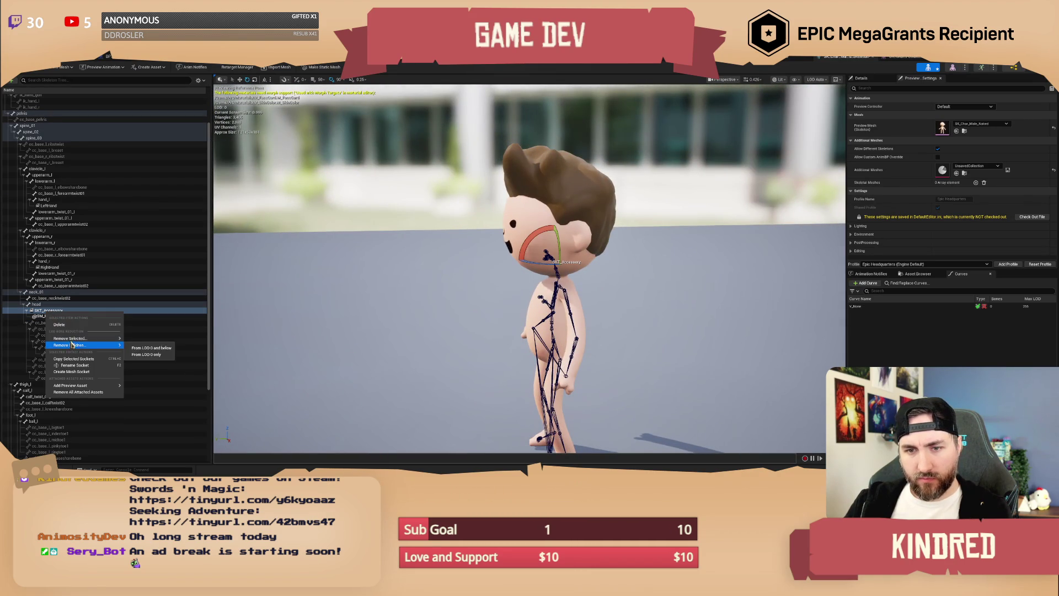
left_click(91, 392)
Add SM_Hair_Female_01 as the preview asset on SKT_Accessory.
right_click(58, 311)
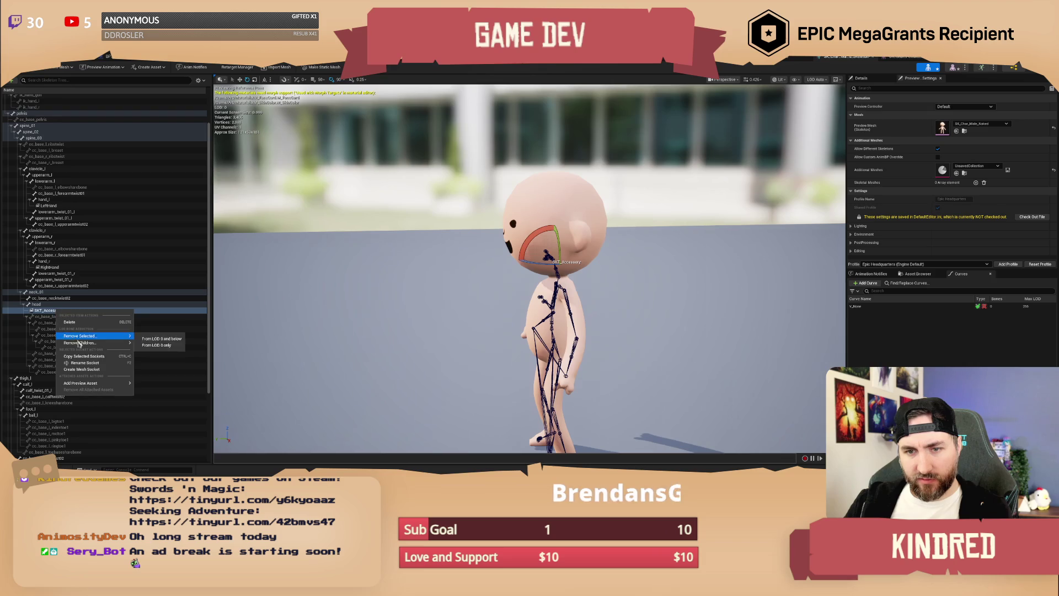
mouse_move(91, 383)
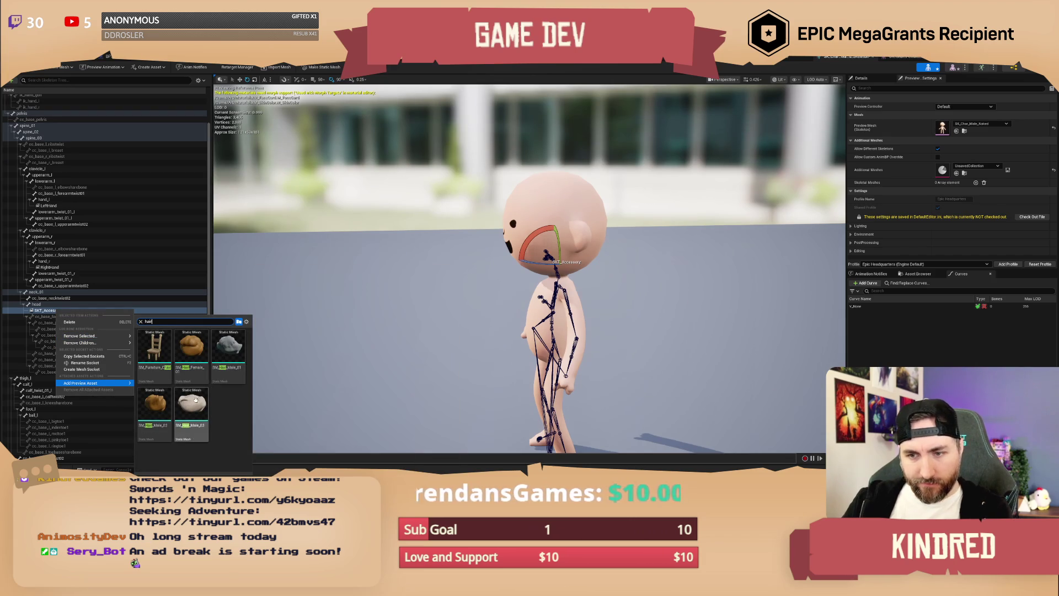
left_click(190, 359)
mouse_move(513, 188)
left_mouse_down()
mouse_move(469, 191)
mouse_move(513, 188)
left_mouse_up()
left_click_drag(618, 183, 599, 146)
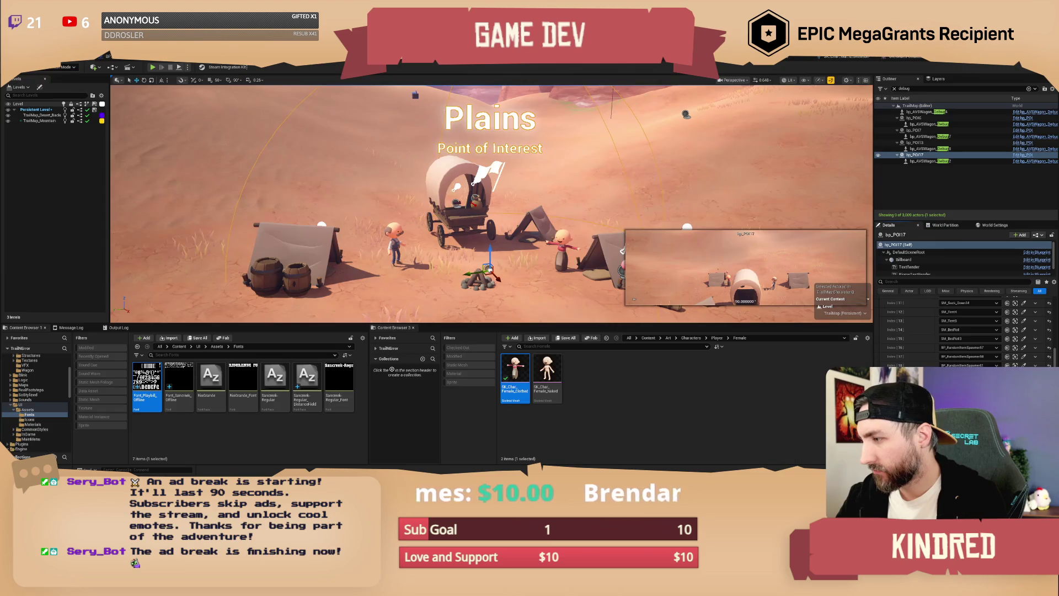
Unhide the wagon, tents and camp props, and select both camp characters.
left_click_drag(491, 220, 491, 205)
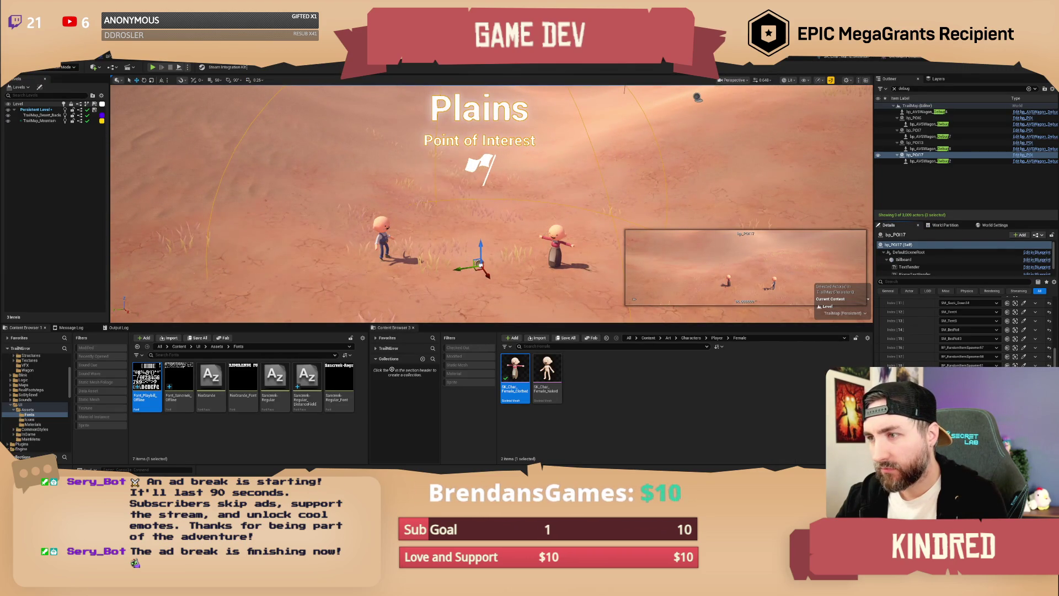
key("ctrl+z")
left_click_drag(491, 205, 491, 189)
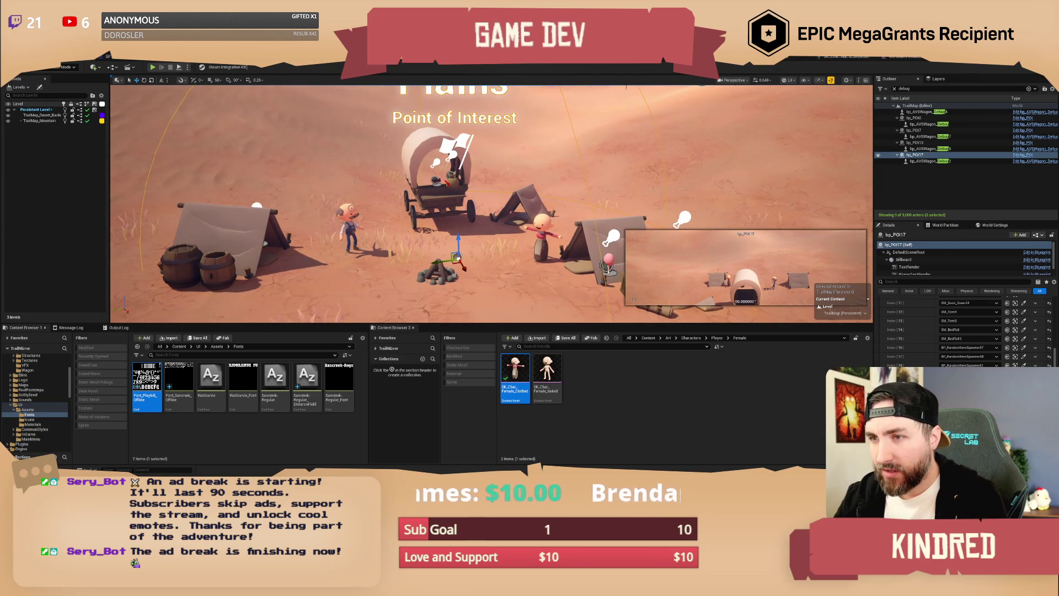
left_click(349, 226)
left_click(545, 225, "ctrl")
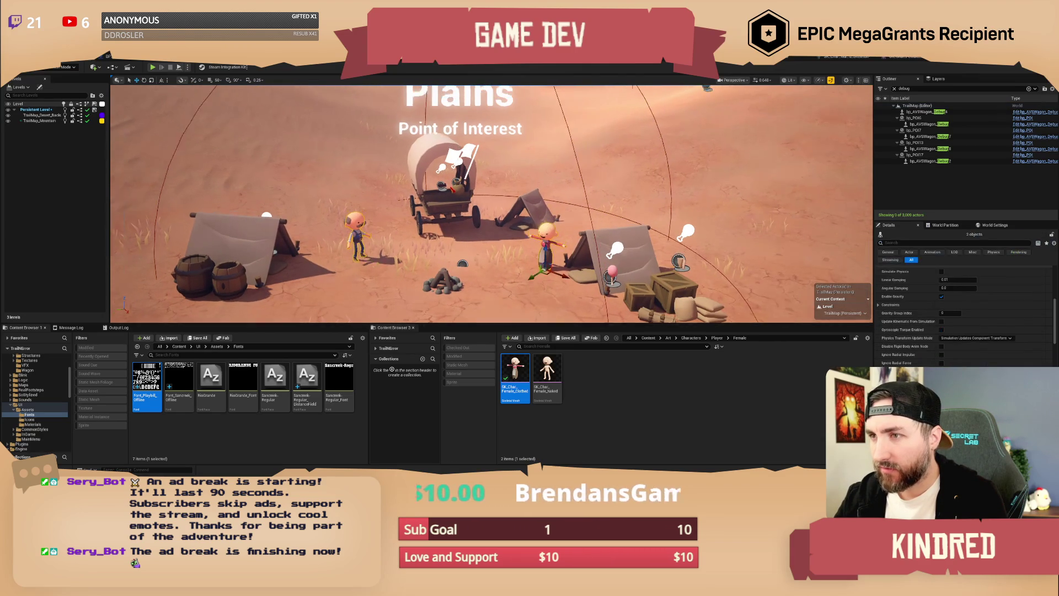
mouse_move(504, 157)
left_mouse_down()
mouse_move(502, 149)
mouse_move(504, 158)
left_mouse_up()
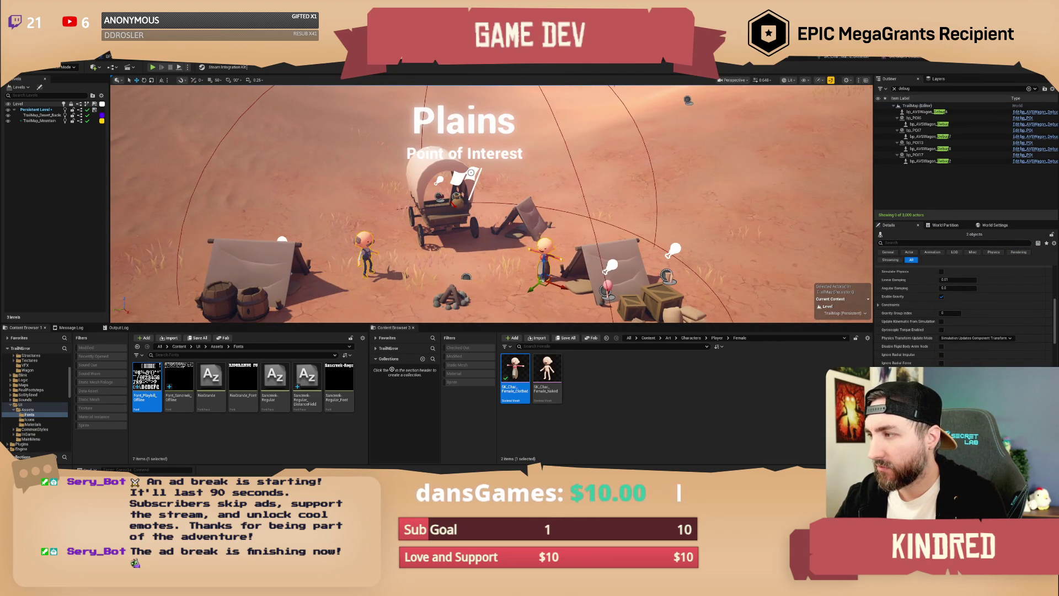
Add both characters to bp_POI17's POIActors list and save the level.
left_click(914, 154)
scroll(1005, 345, "down", 3)
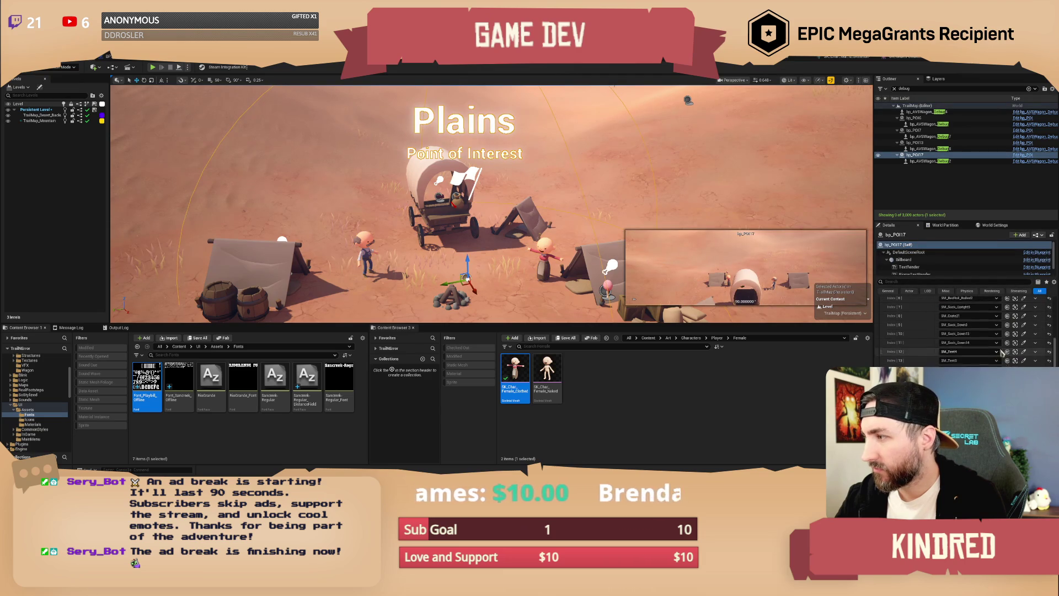
scroll(1006, 345, "up", 2)
scroll(981, 348, "down", 6)
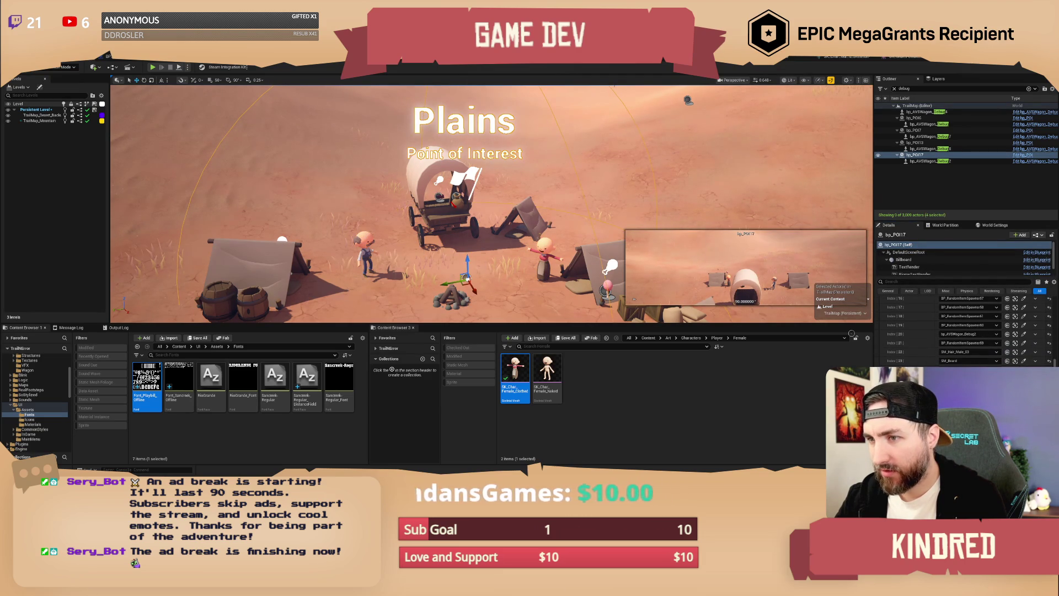
left_click(521, 279)
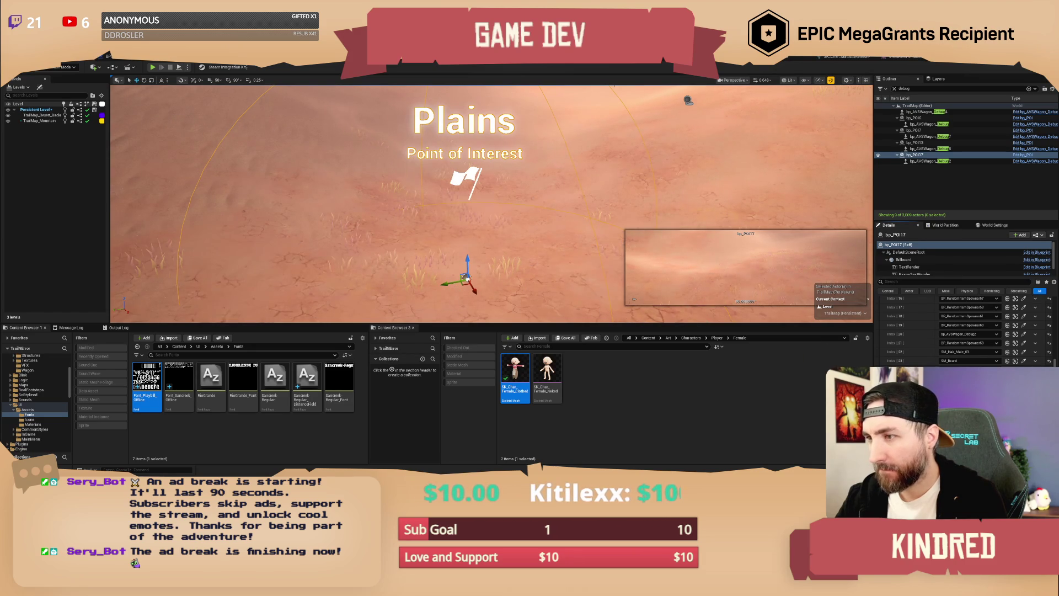
key("Escape")
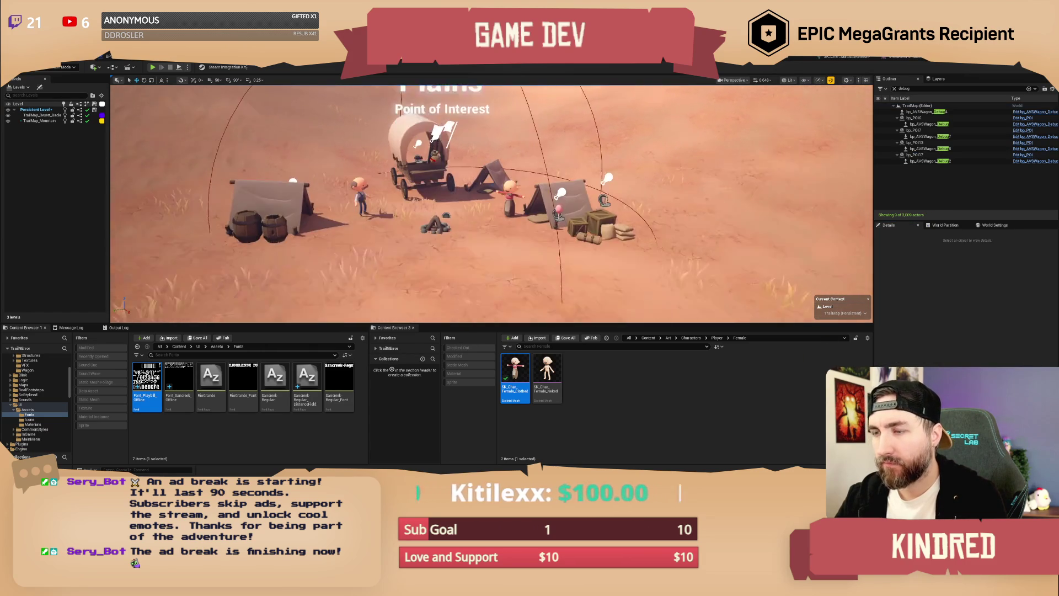
key("ctrl+shift+s")
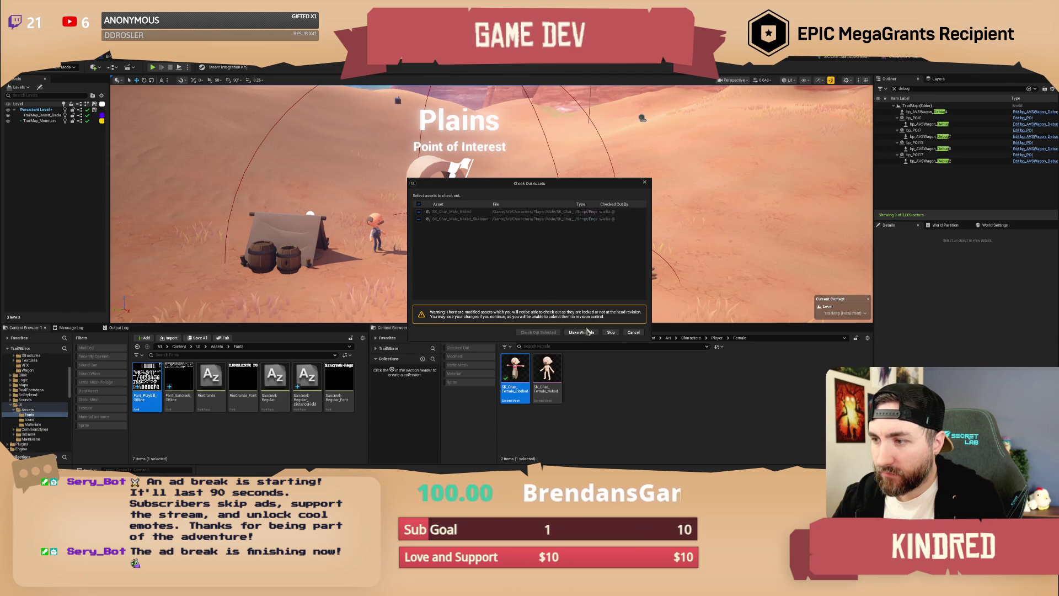
Skip checking out the character assets so the TrailMap level saves.
left_click(611, 333)
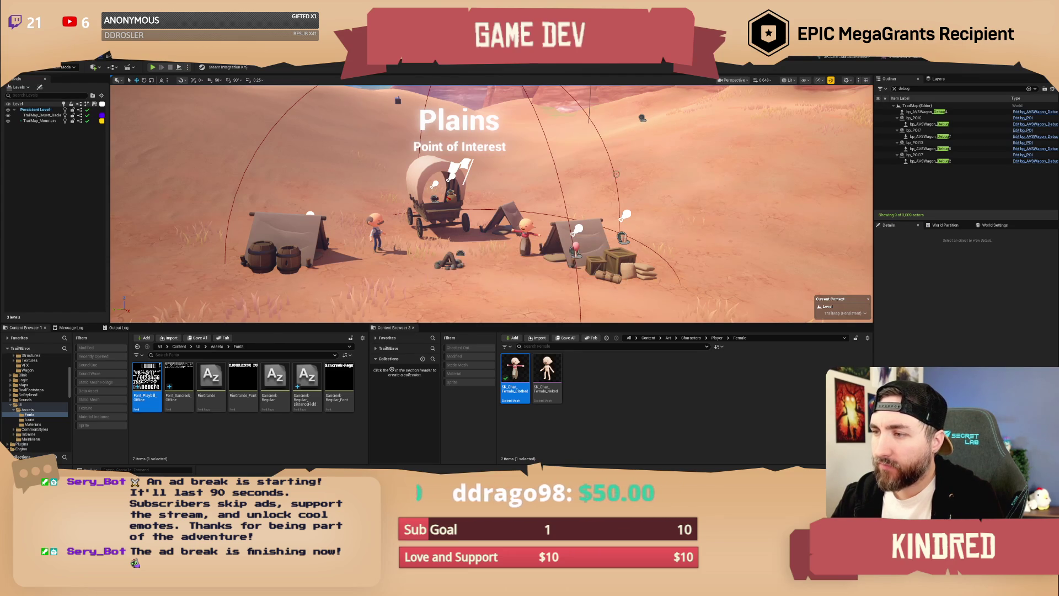
scroll(491, 204, "down", 10)
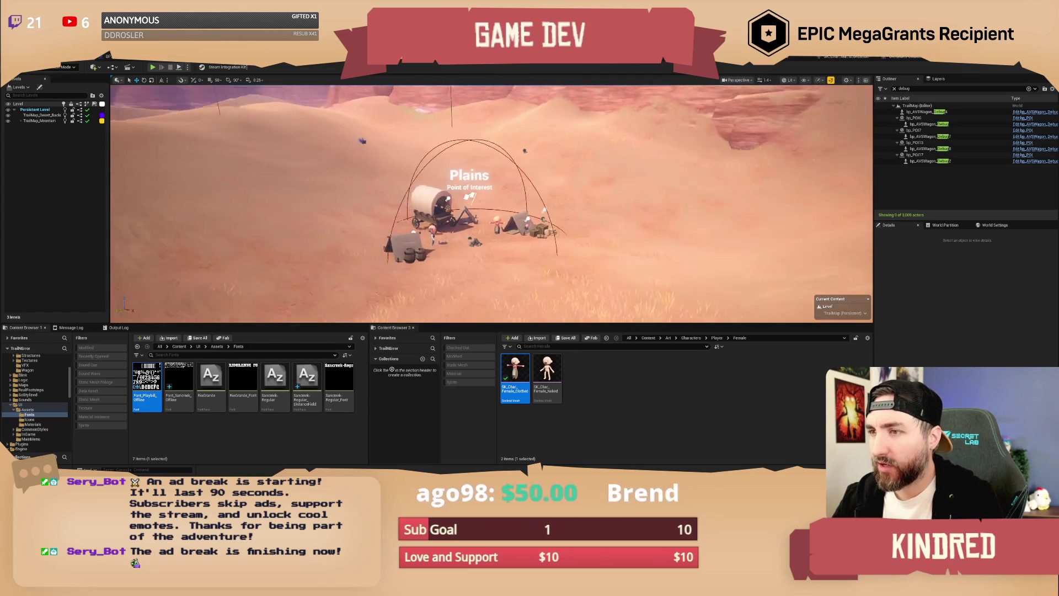
Set bp_POI17's Biome to Desert and its POIName to 'Lost Settlers'.
scroll(491, 204, "up", 3)
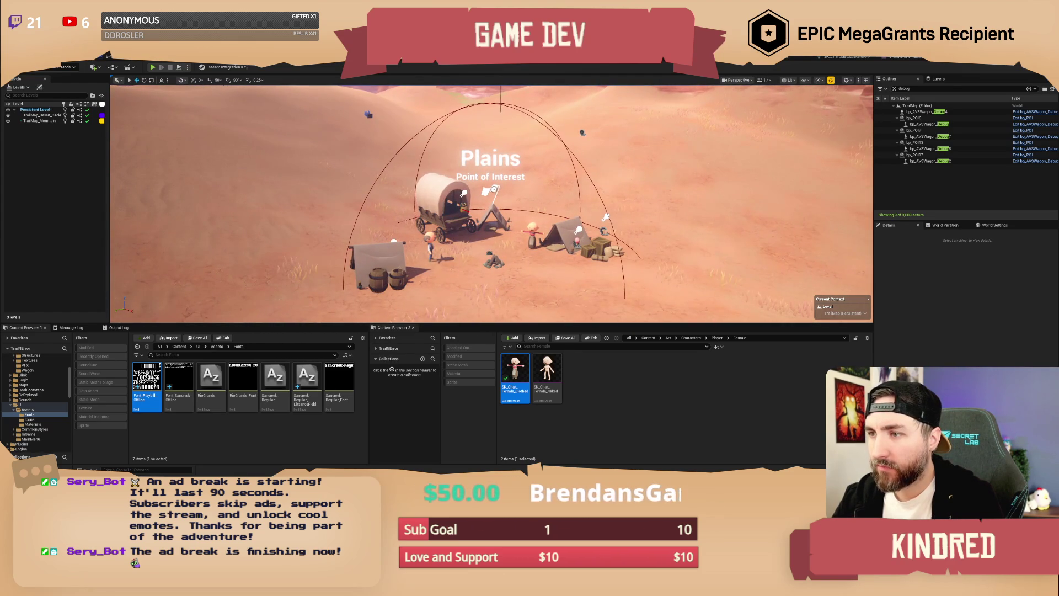
left_click(489, 254)
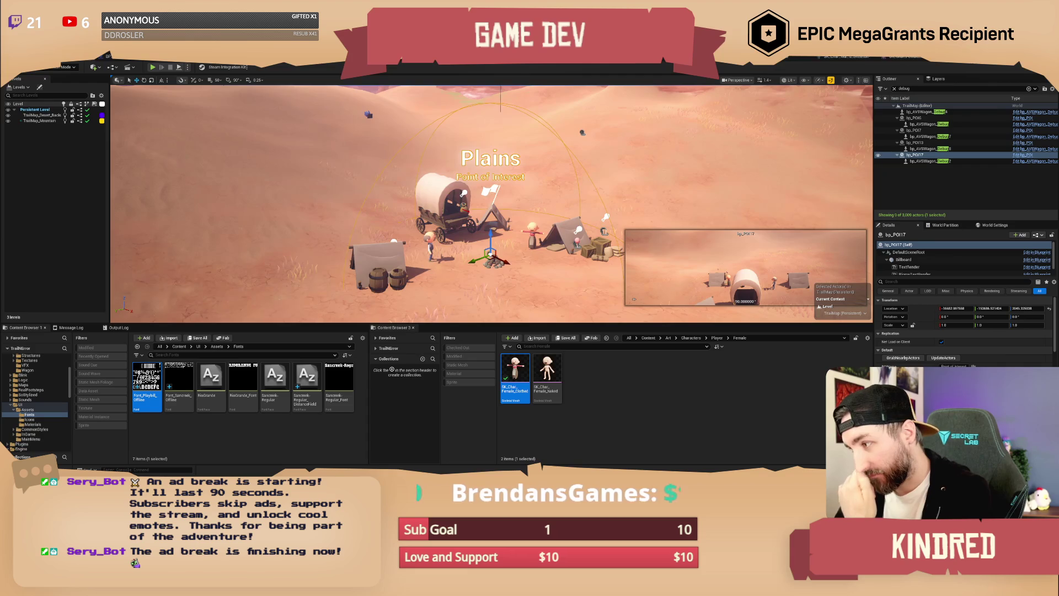
key("ctrl+z")
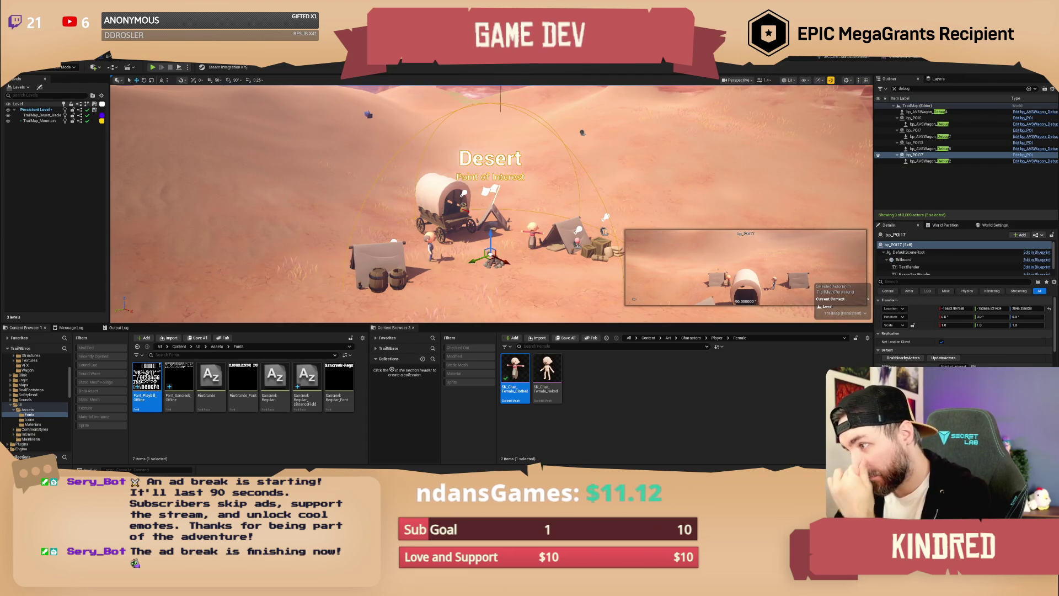
left_click(960, 365)
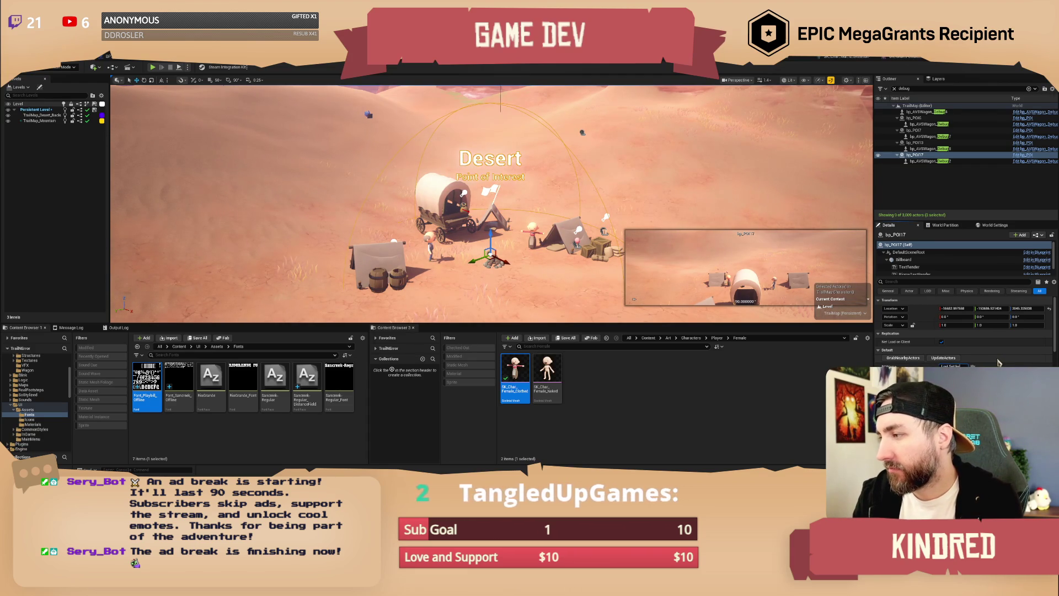
key("Return")
Switch the editor into Foliage mode with Shift+3.
scroll(491, 204, "down", 10)
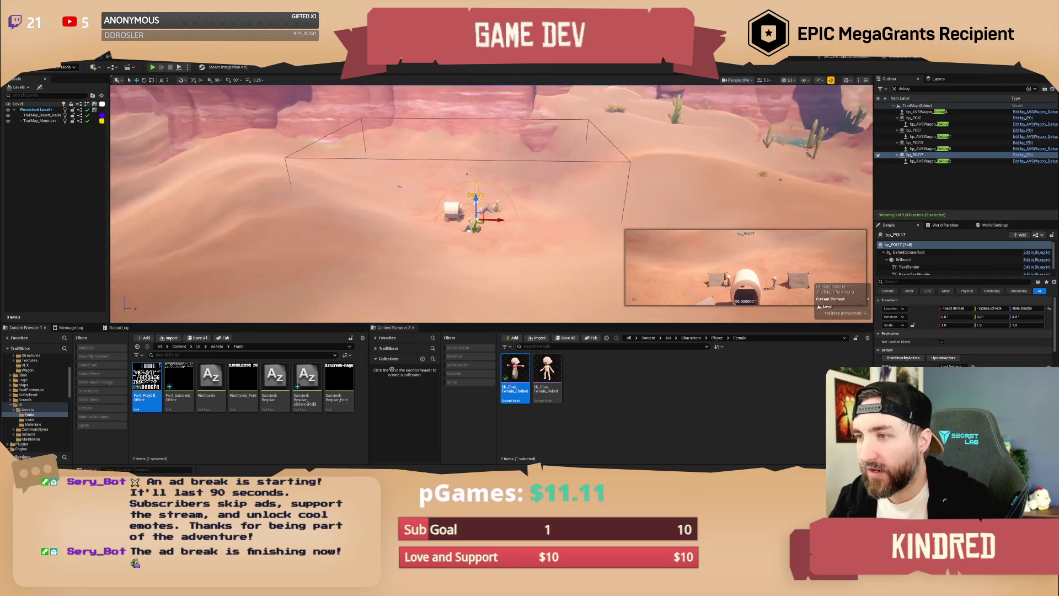
scroll(491, 205, "down", 8)
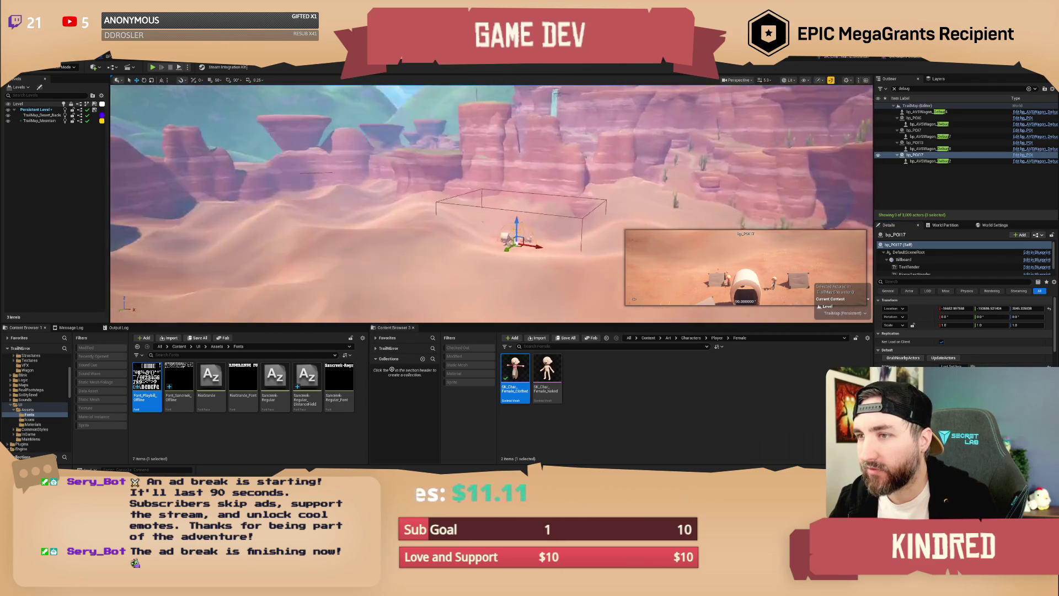
scroll(491, 205, "up", 10)
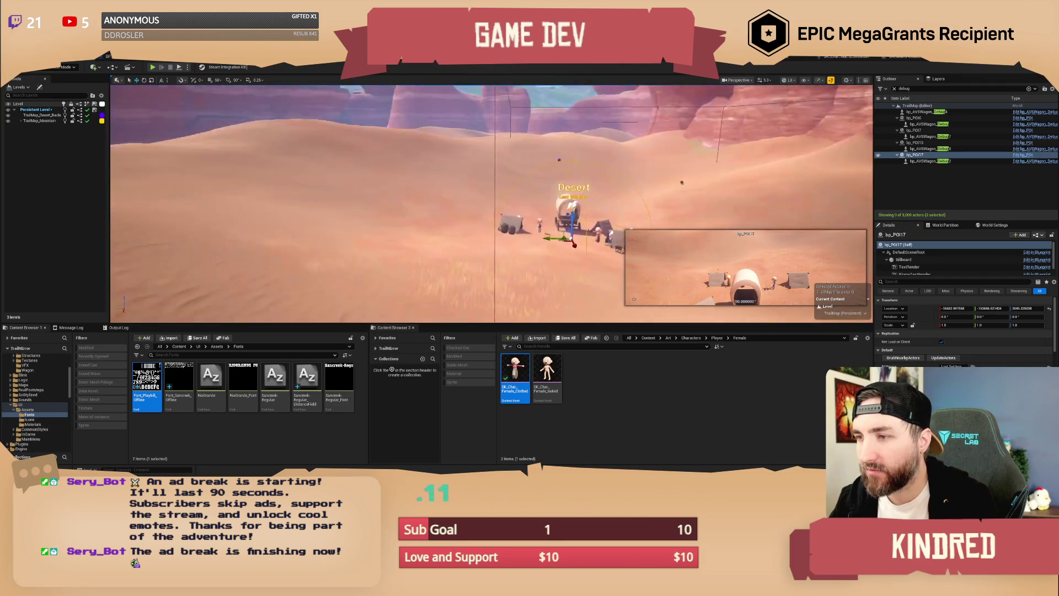
scroll(491, 204, "up", 10)
scroll(491, 204, "down", 5)
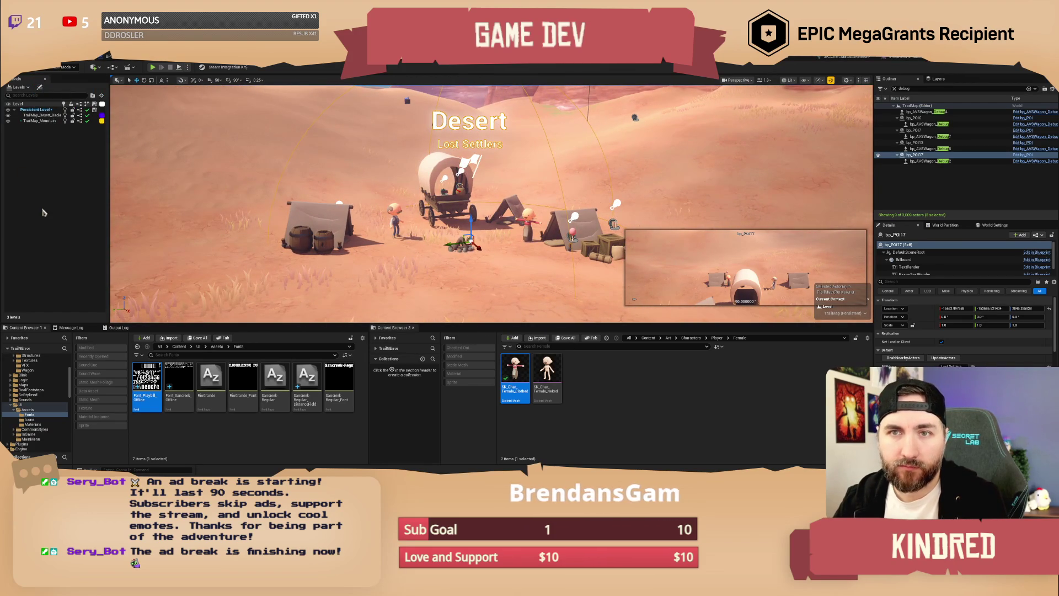
key("shift+3")
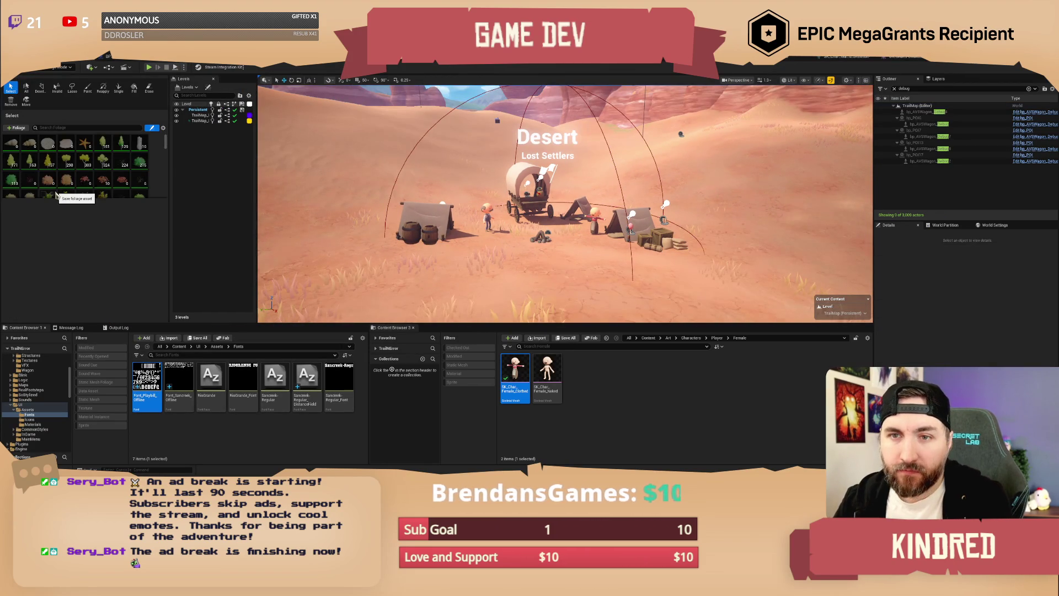
Paint cacti and dry shrubs beside and to the right of the camp.
scroll(82, 181, "down", 3)
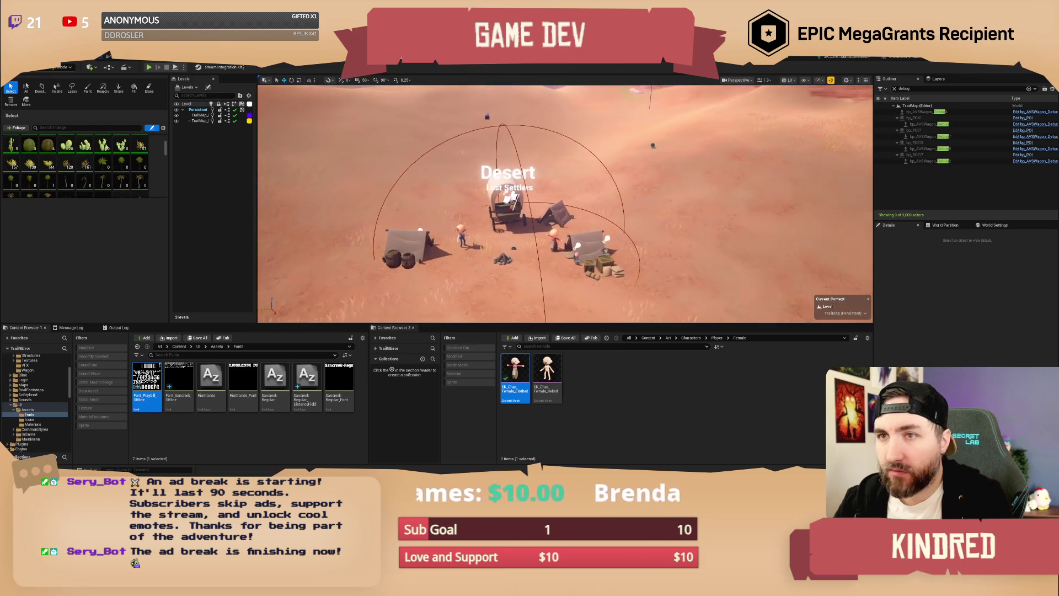
left_click(88, 88)
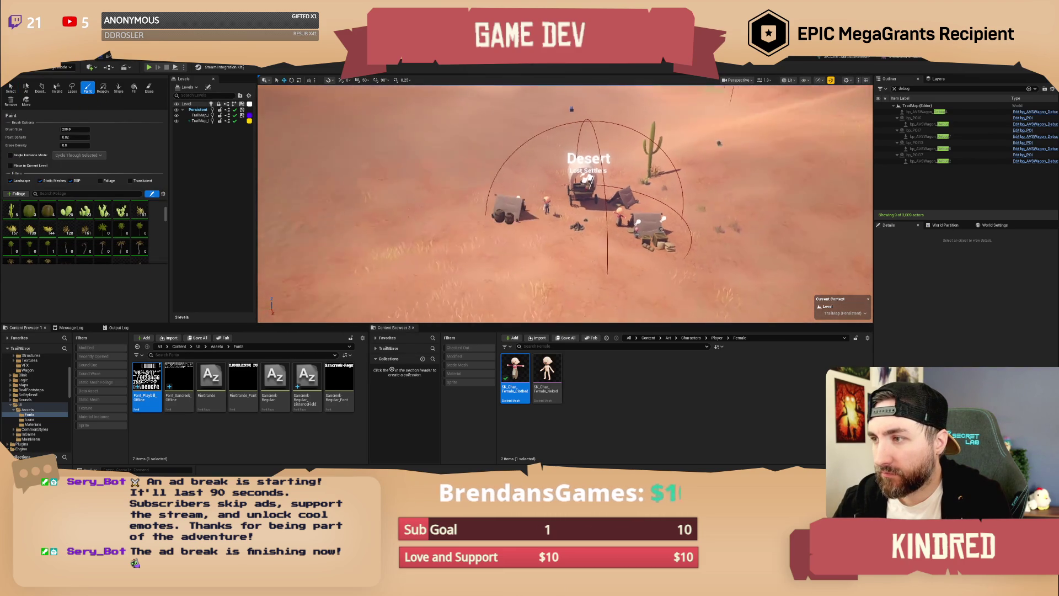
mouse_move(556, 268)
left_mouse_down()
mouse_move(539, 229)
mouse_move(466, 175)
mouse_move(545, 174)
left_mouse_up()
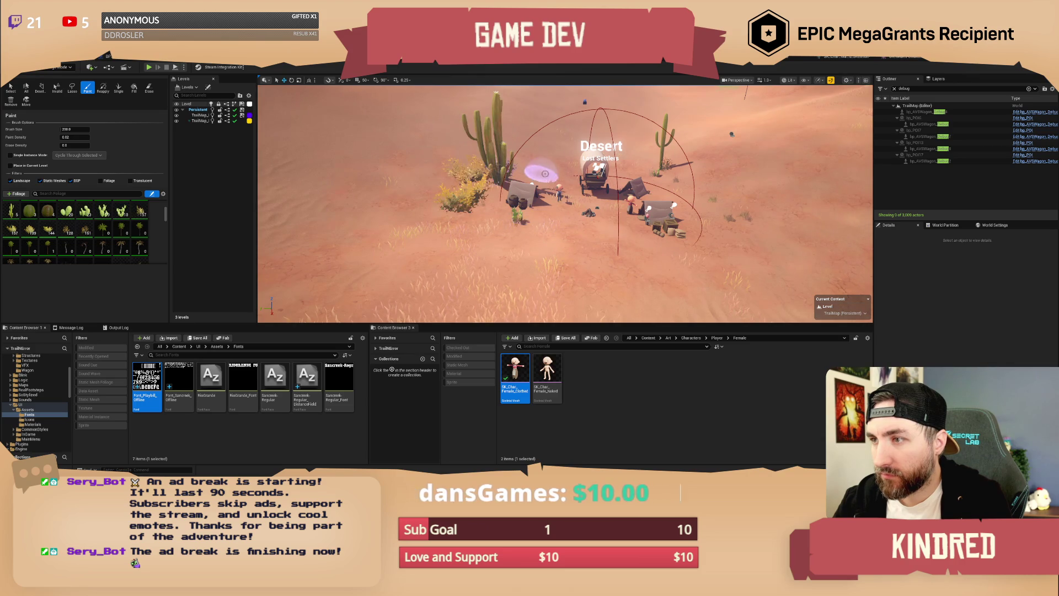
mouse_move(643, 243)
left_mouse_down()
mouse_move(780, 267)
mouse_move(756, 237)
left_mouse_up()
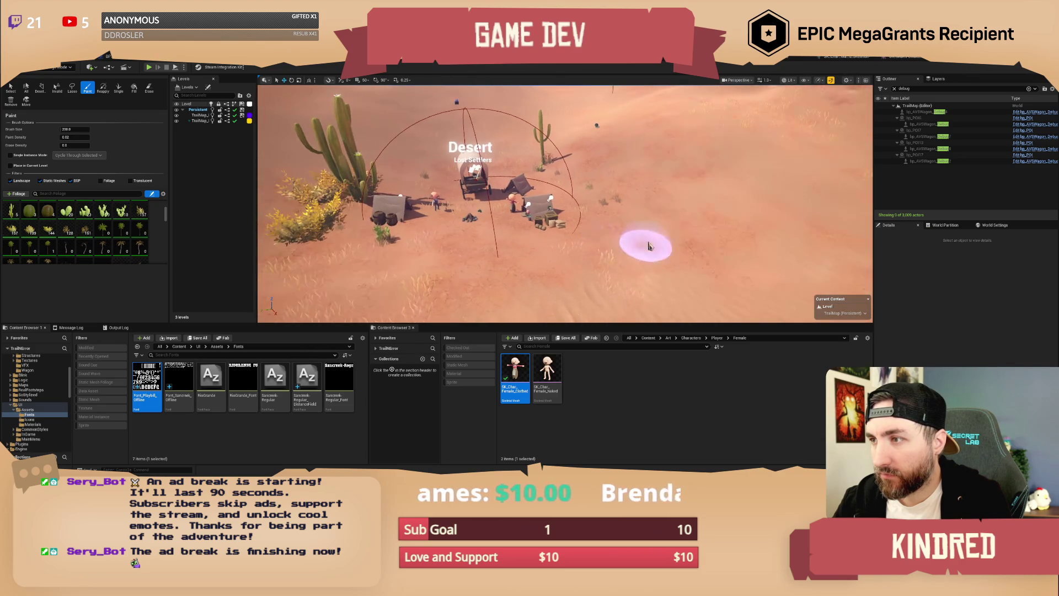
scroll(468, 168, "down", 5)
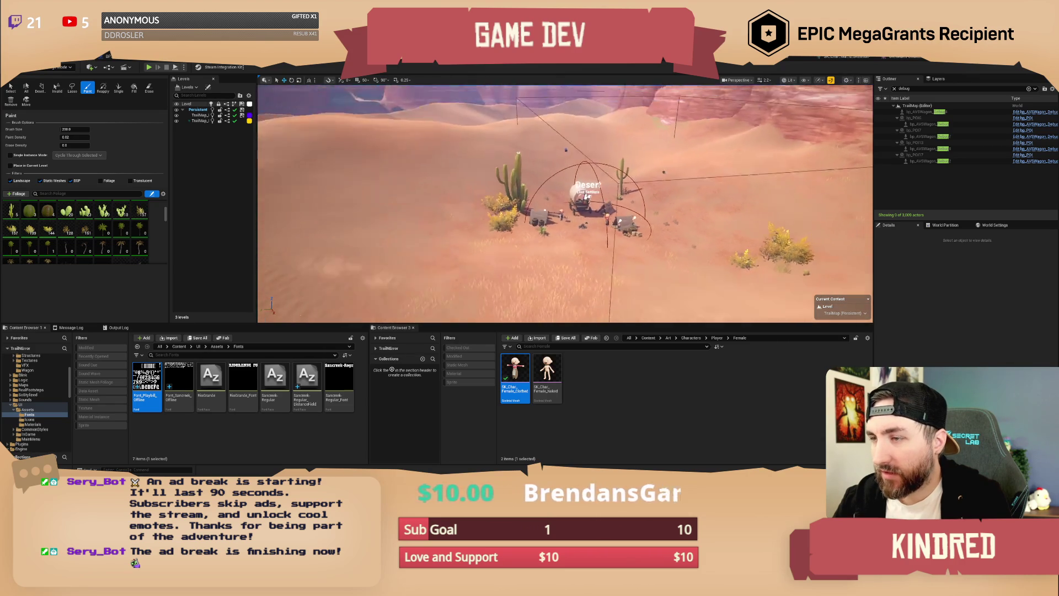
scroll(468, 168, "up", 5)
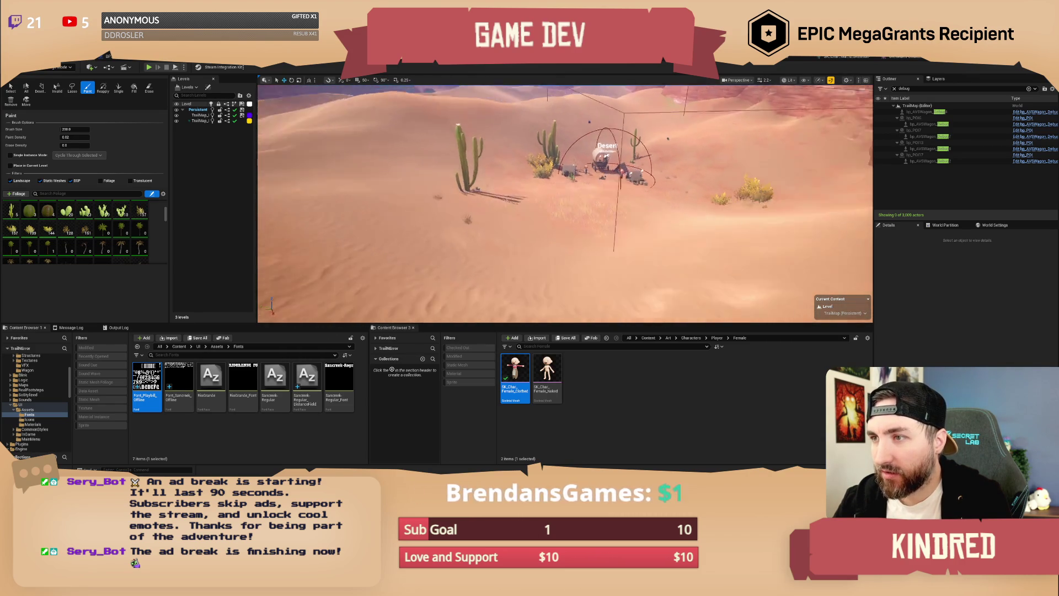
Survey the dunes, mesa and canyon, return to the camp, and set the brush to Erase.
left_click_drag(600, 243, 607, 250)
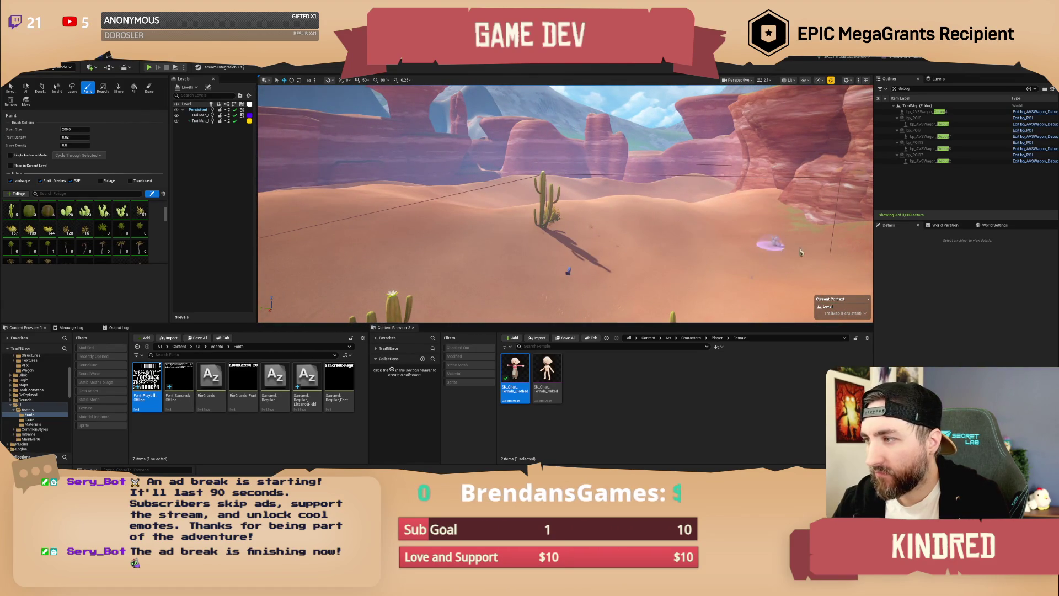
left_click_drag(607, 249, 607, 249)
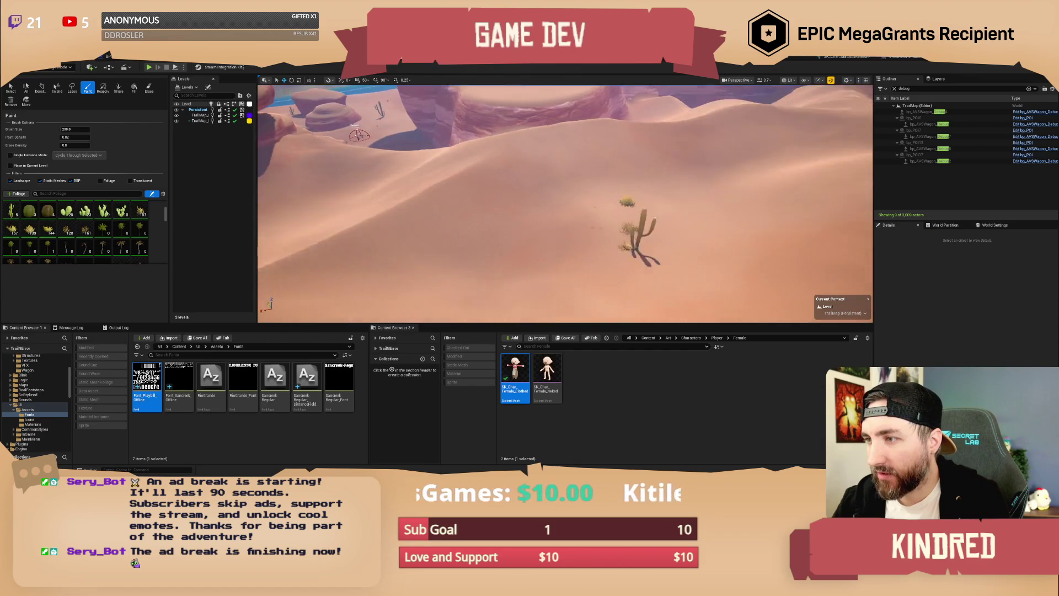
left_click_drag(607, 249, 607, 249)
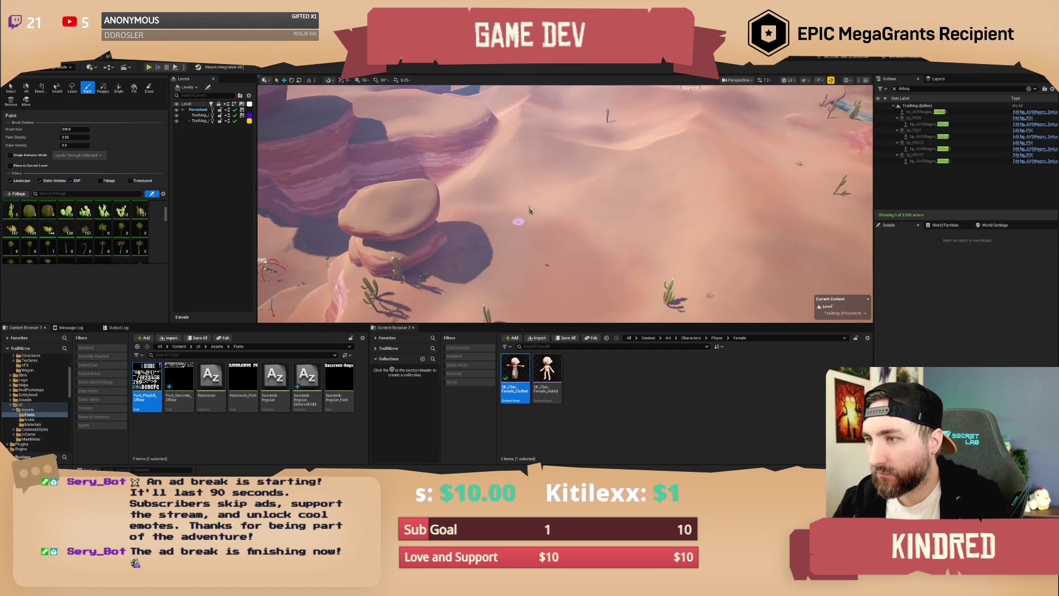
left_click_drag(584, 248, 619, 283)
left_click_drag(587, 206, 587, 207)
left_click_drag(606, 242, 605, 241)
left_click_drag(524, 293, 524, 293)
left_click_drag(548, 235, 547, 234)
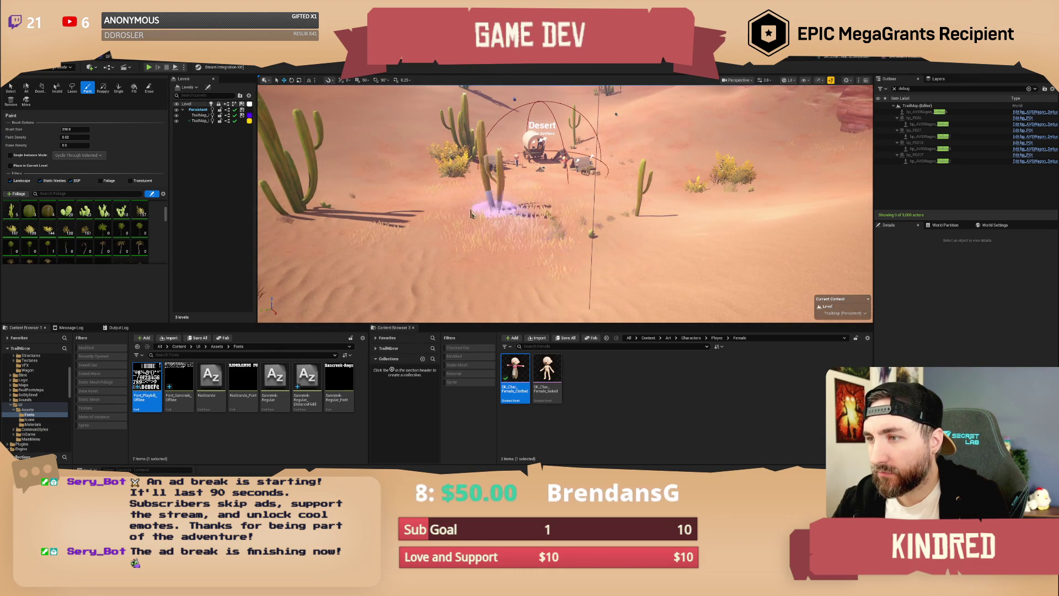
key("shift")
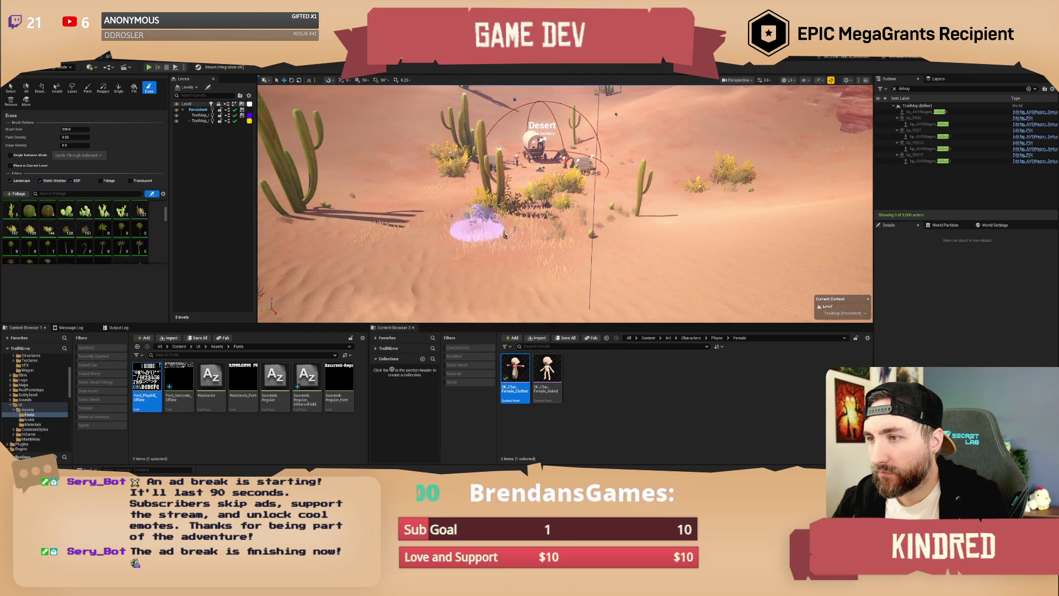